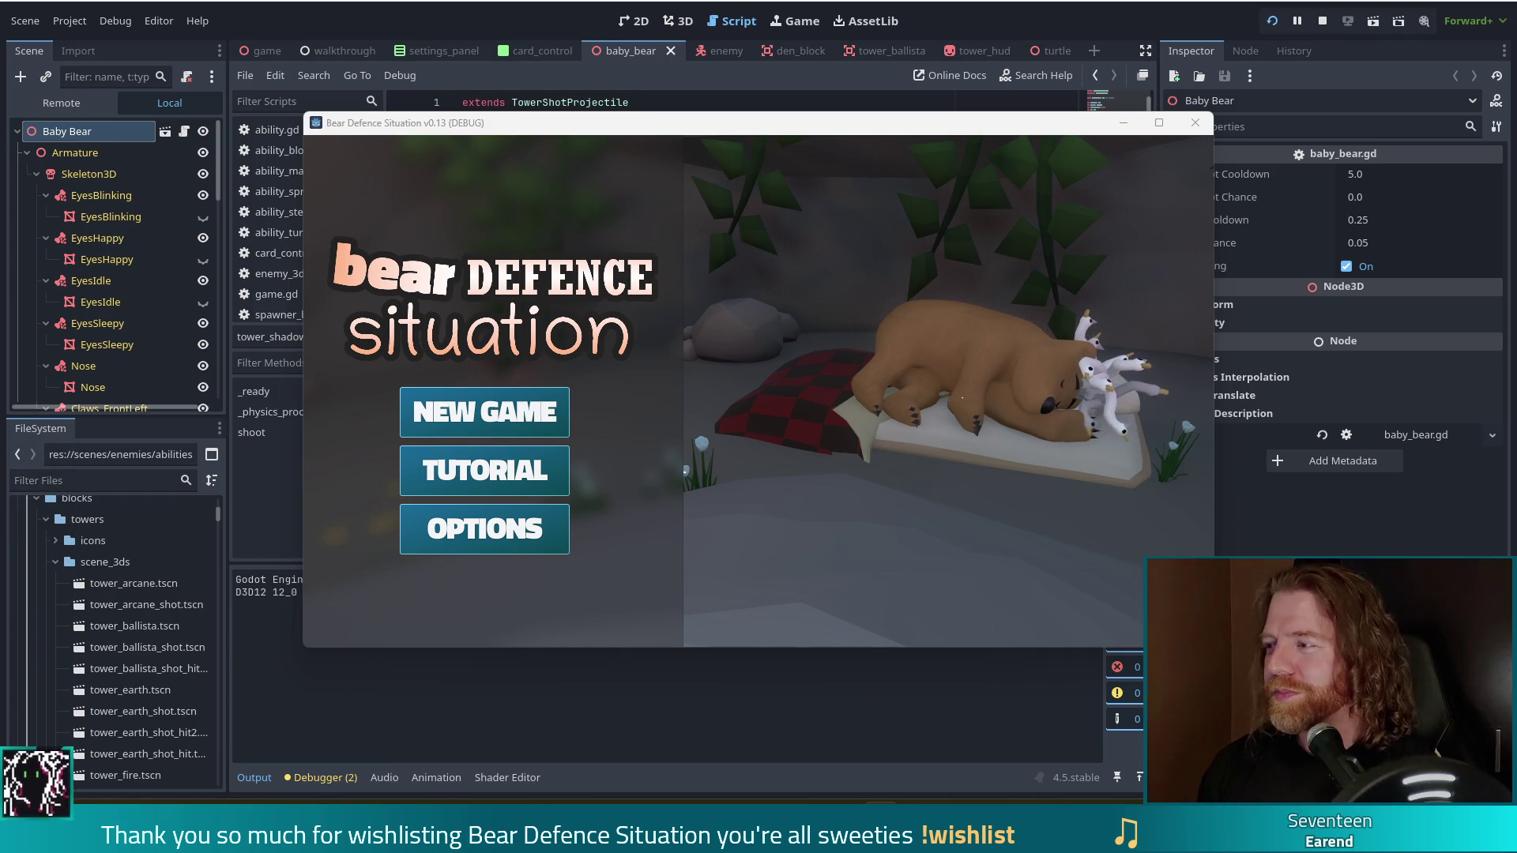
- Move the running game window left so the Baby Bear's Inspector properties are uncovered, then focus it
drag(841, 131, 762, 115)
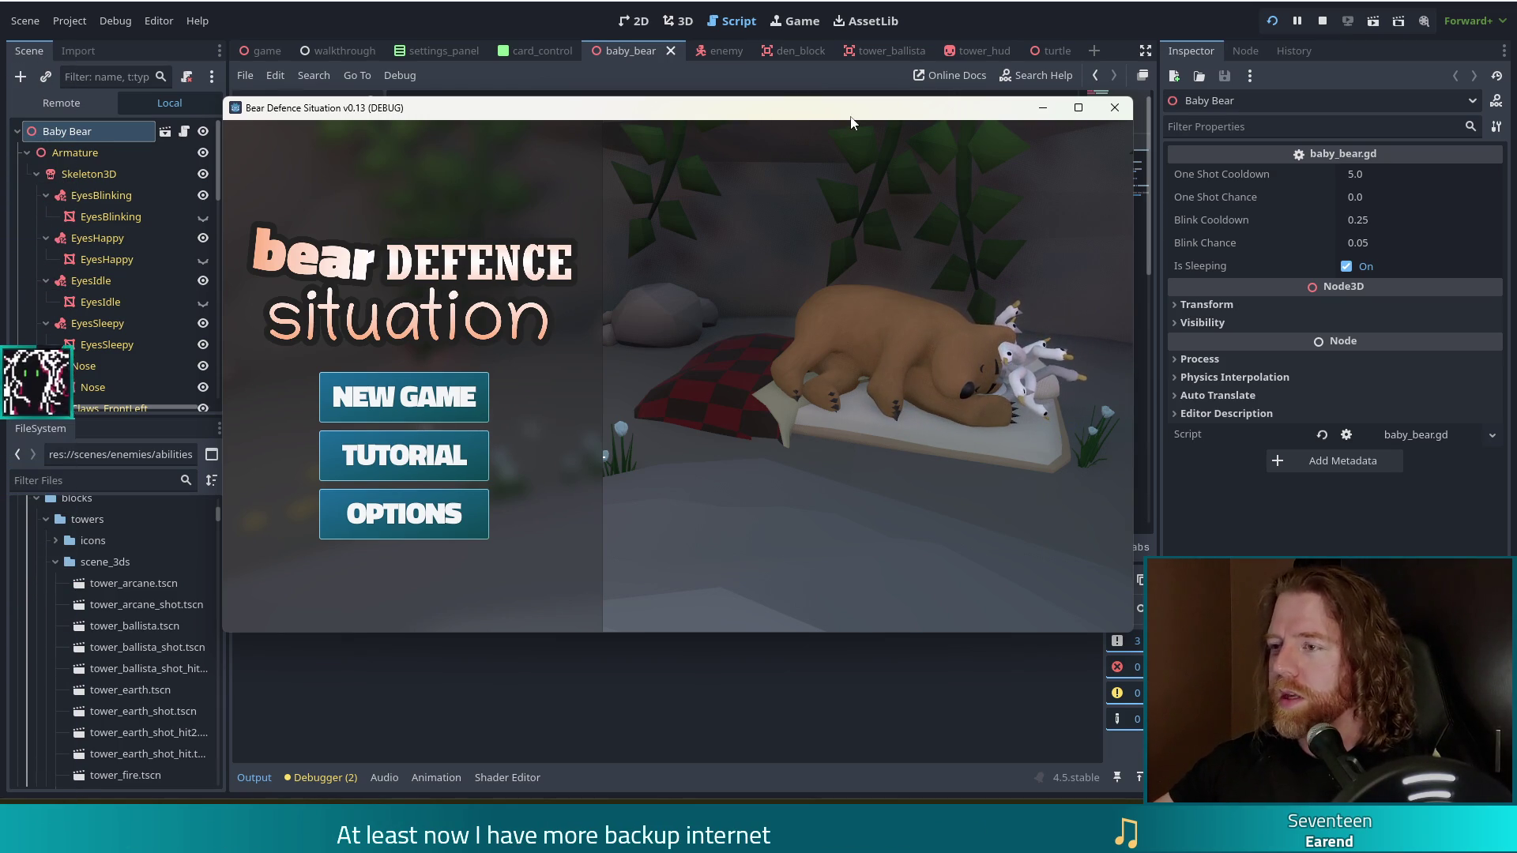
drag(826, 109, 866, 107)
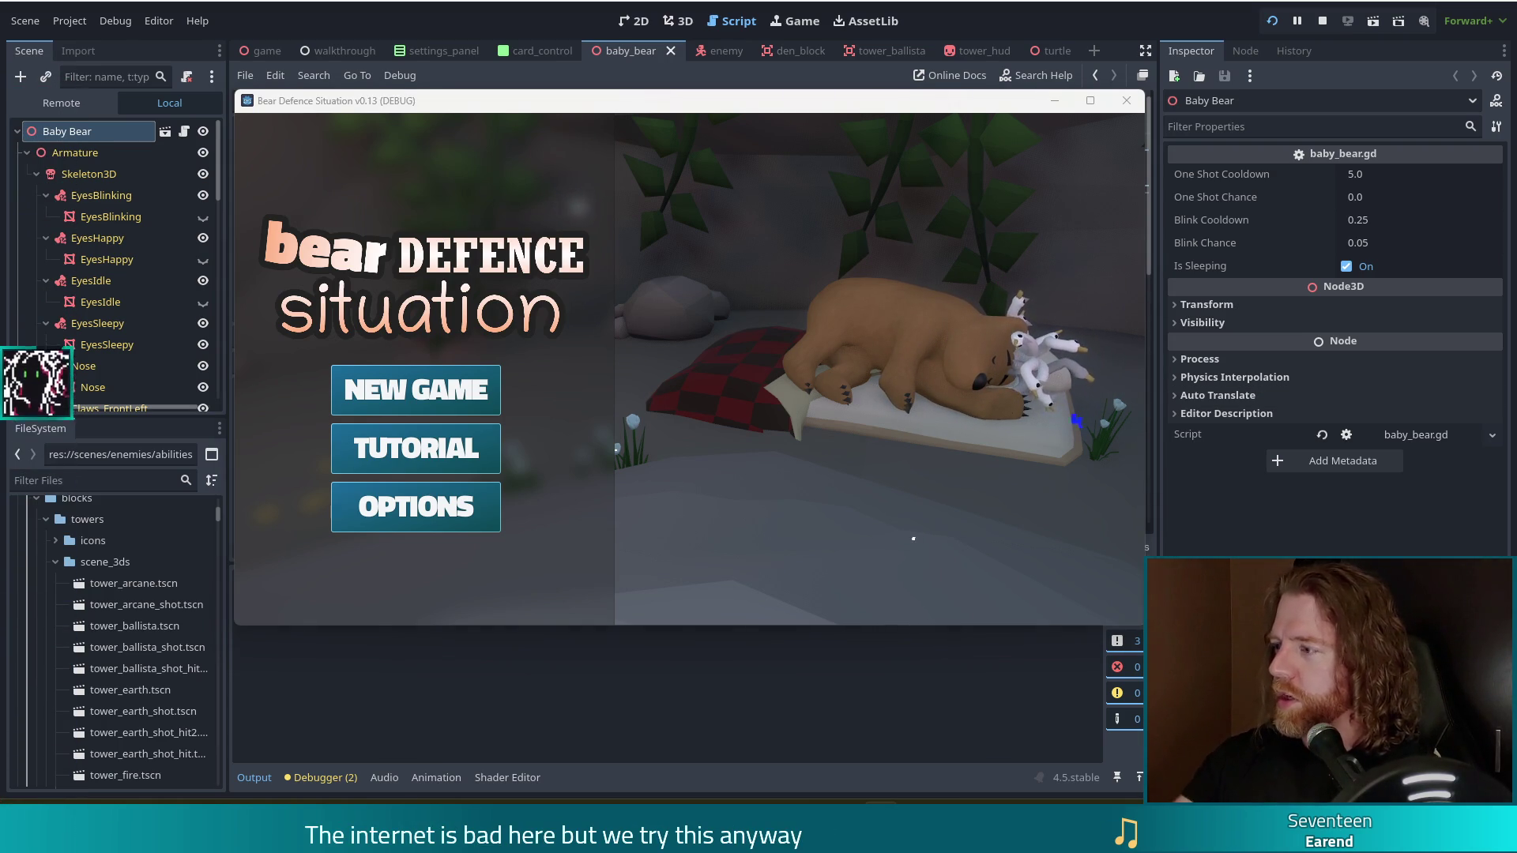
click(639, 104)
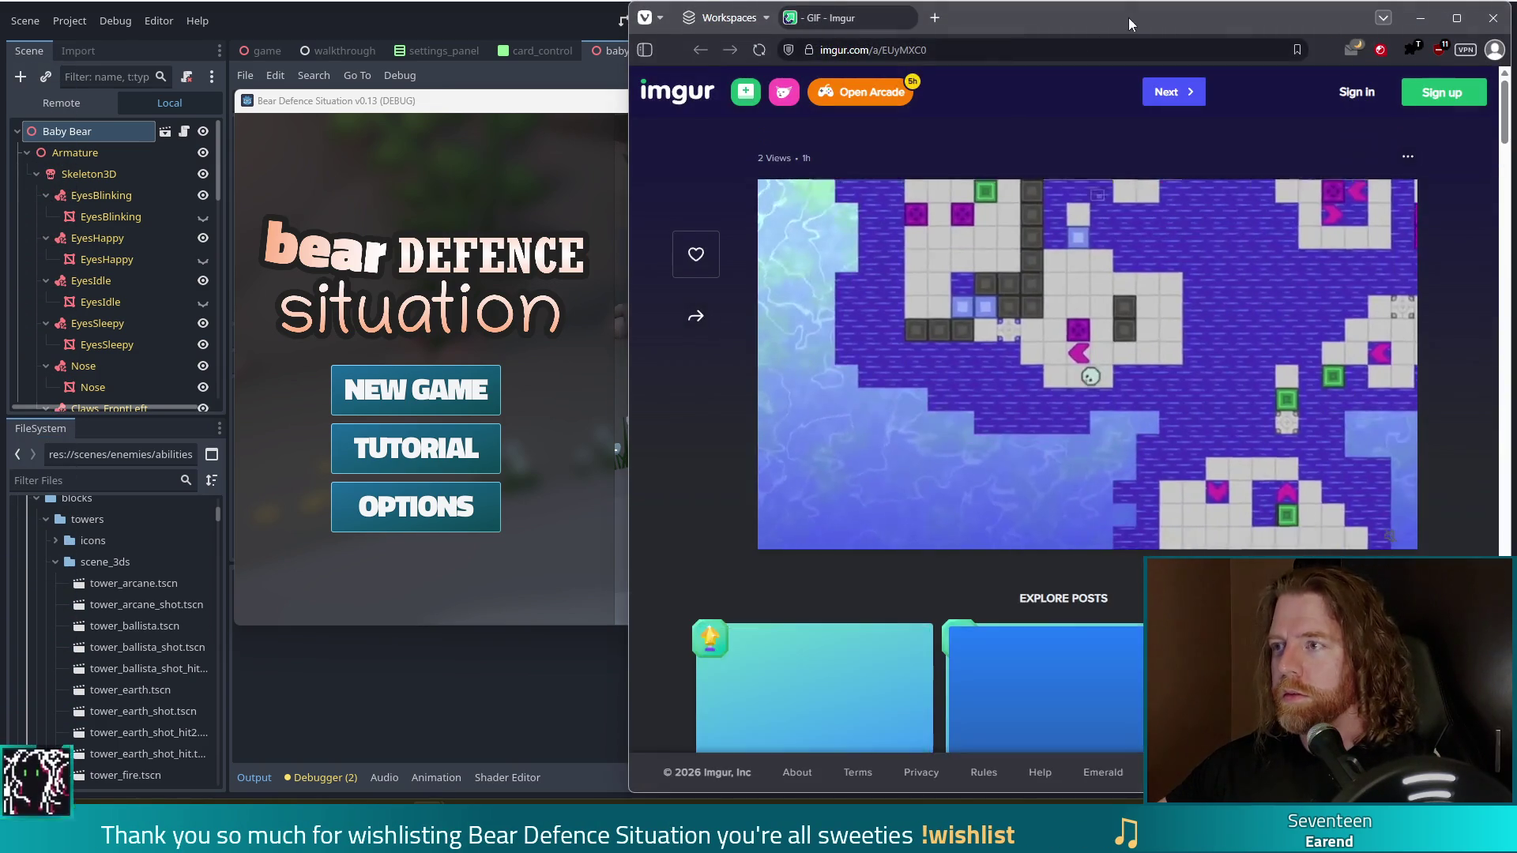
- Bring the Imgur browser into view maximized, watch the tile-grid turret clip, then close it
drag(1127, 18, 695, 12)
double_click(696, 11)
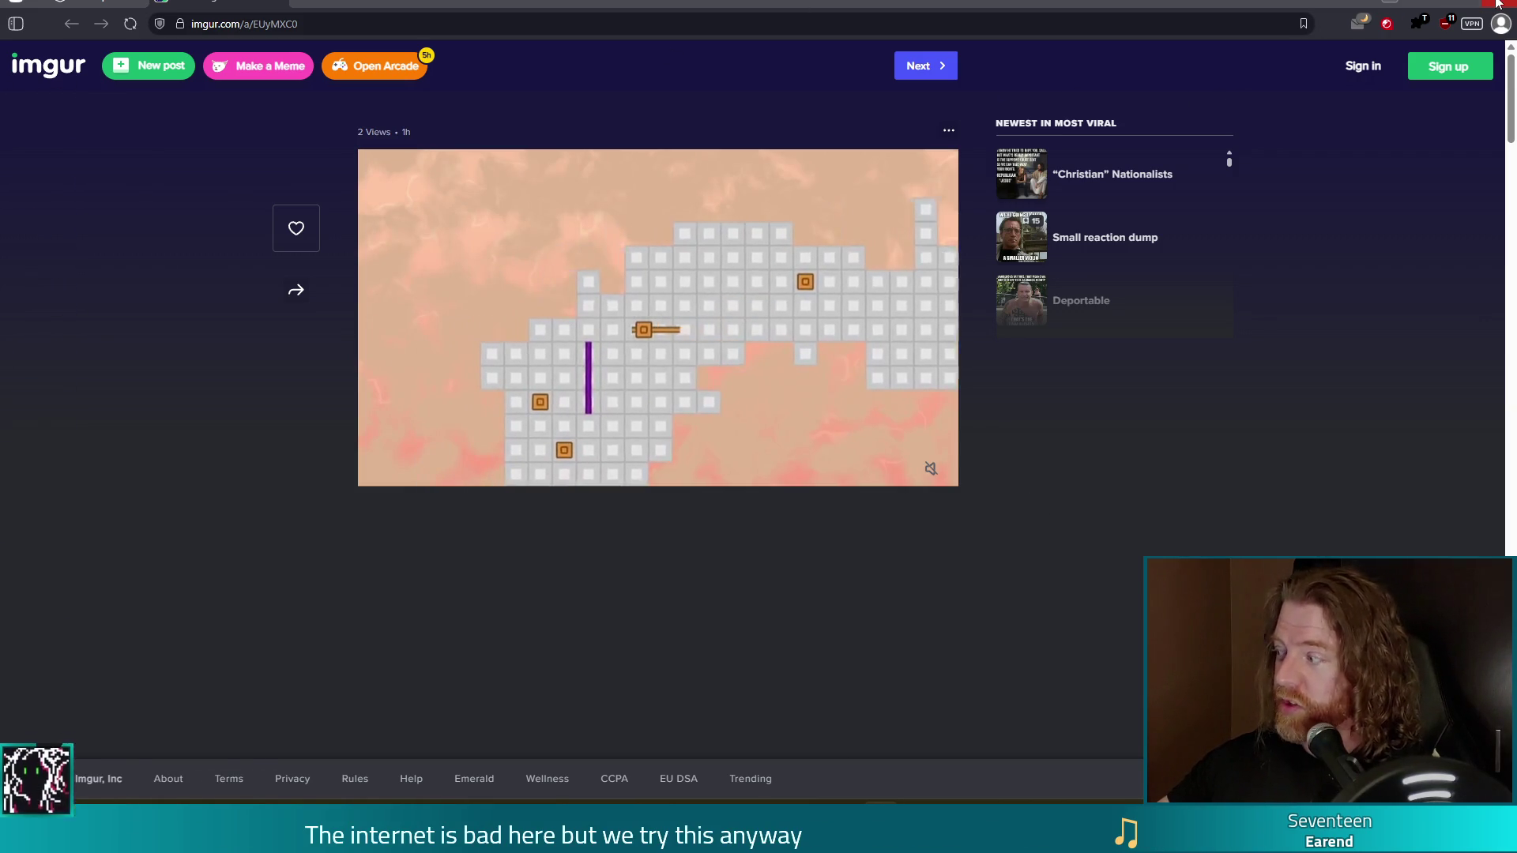
click(1496, 4)
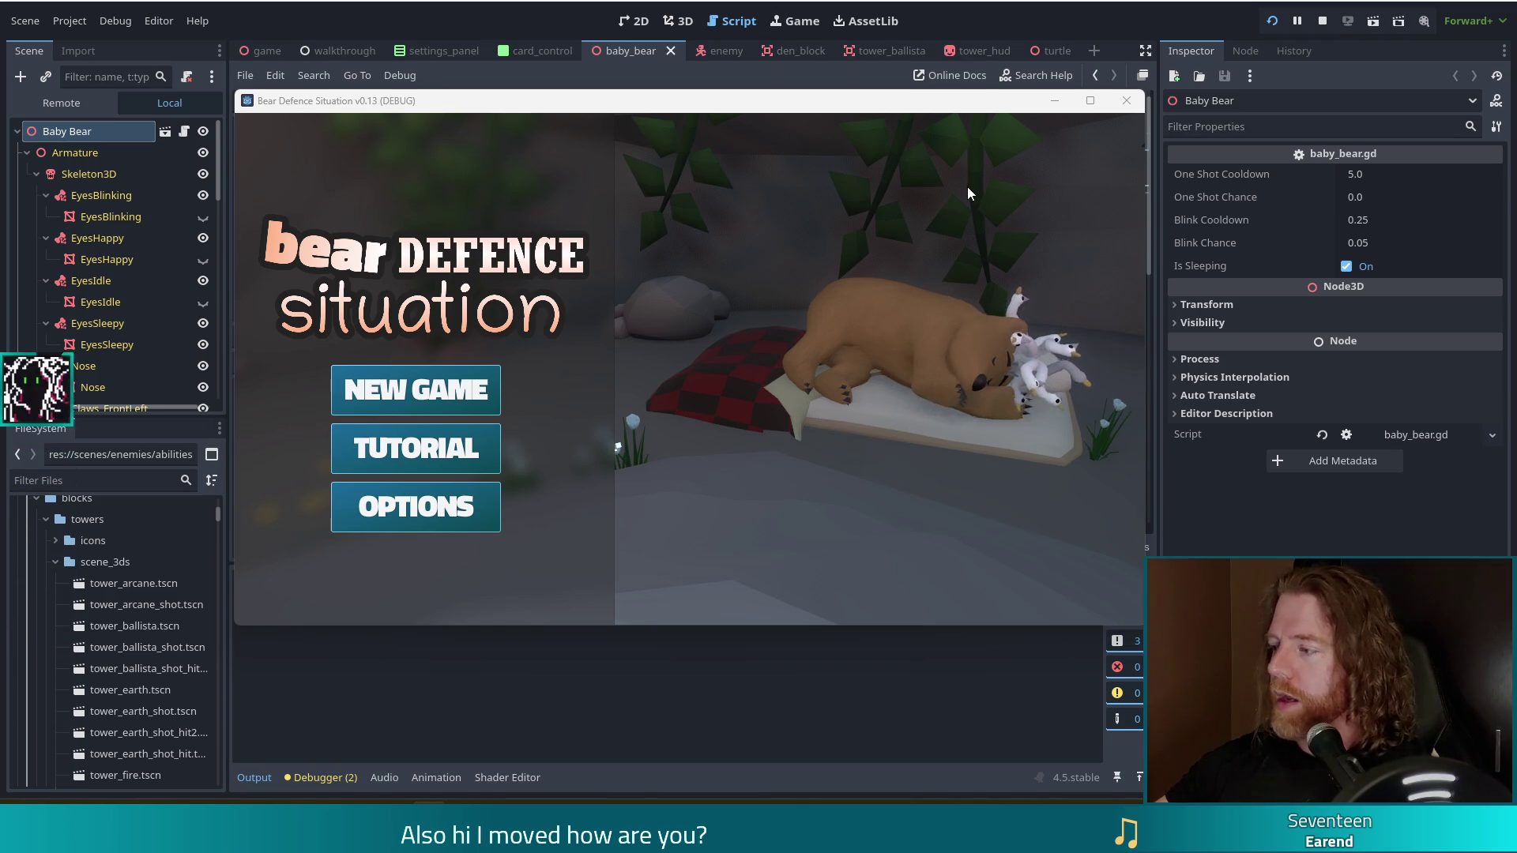
- Switch to the browser showing the SCOPECREEP Steam page and maximize it
key(alt+Tab)
double_click(1207, 29)
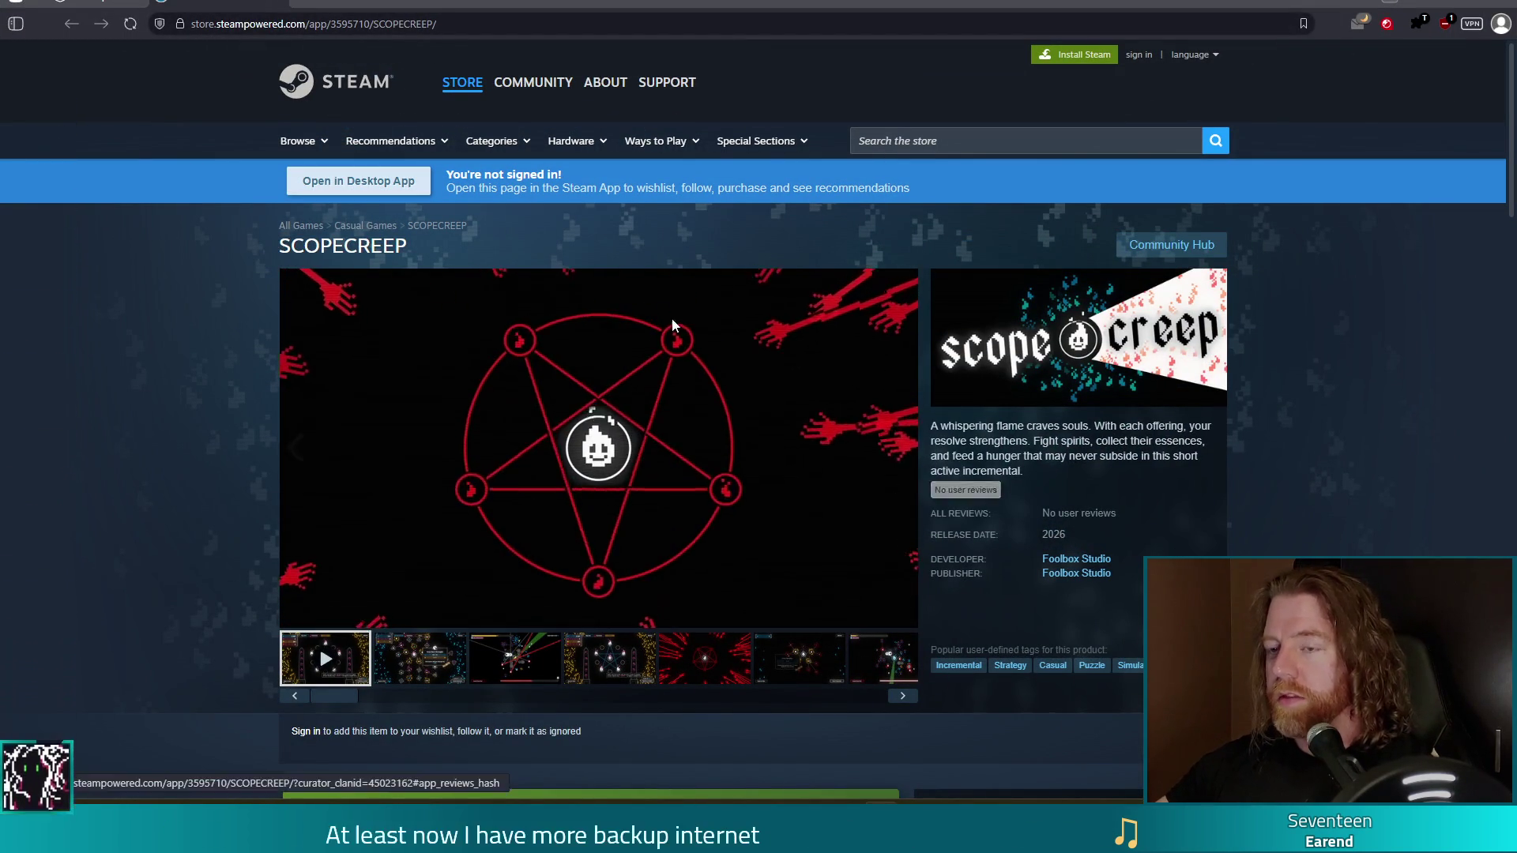
- Select the SCOPECREEP page's web address, then close the browser to return to the game
click(399, 19)
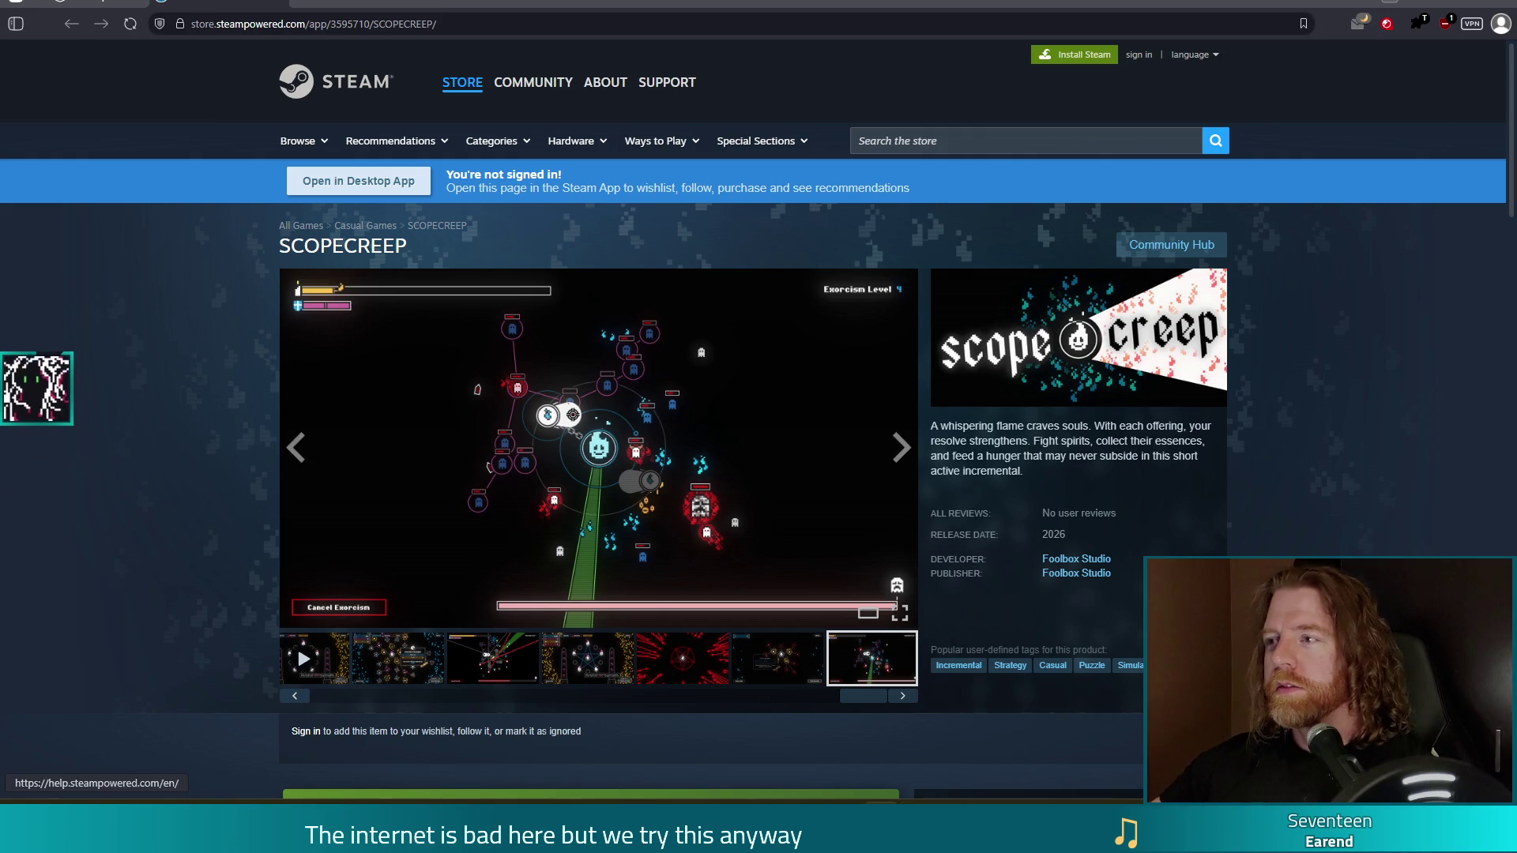
click(1504, 2)
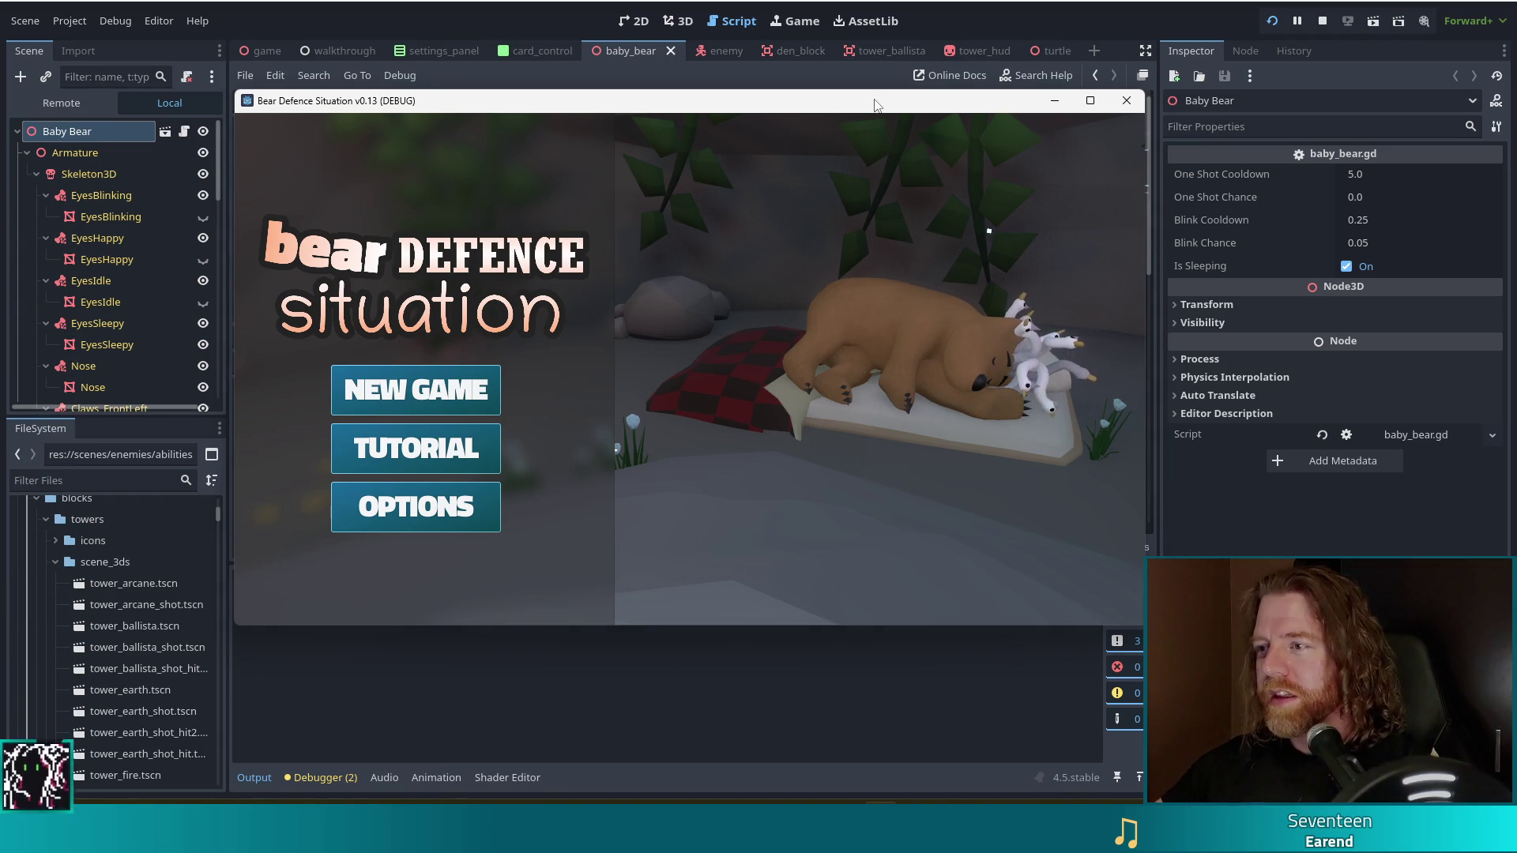
- Start a new game and enter set_enemy in the in-game debug console
click(425, 406)
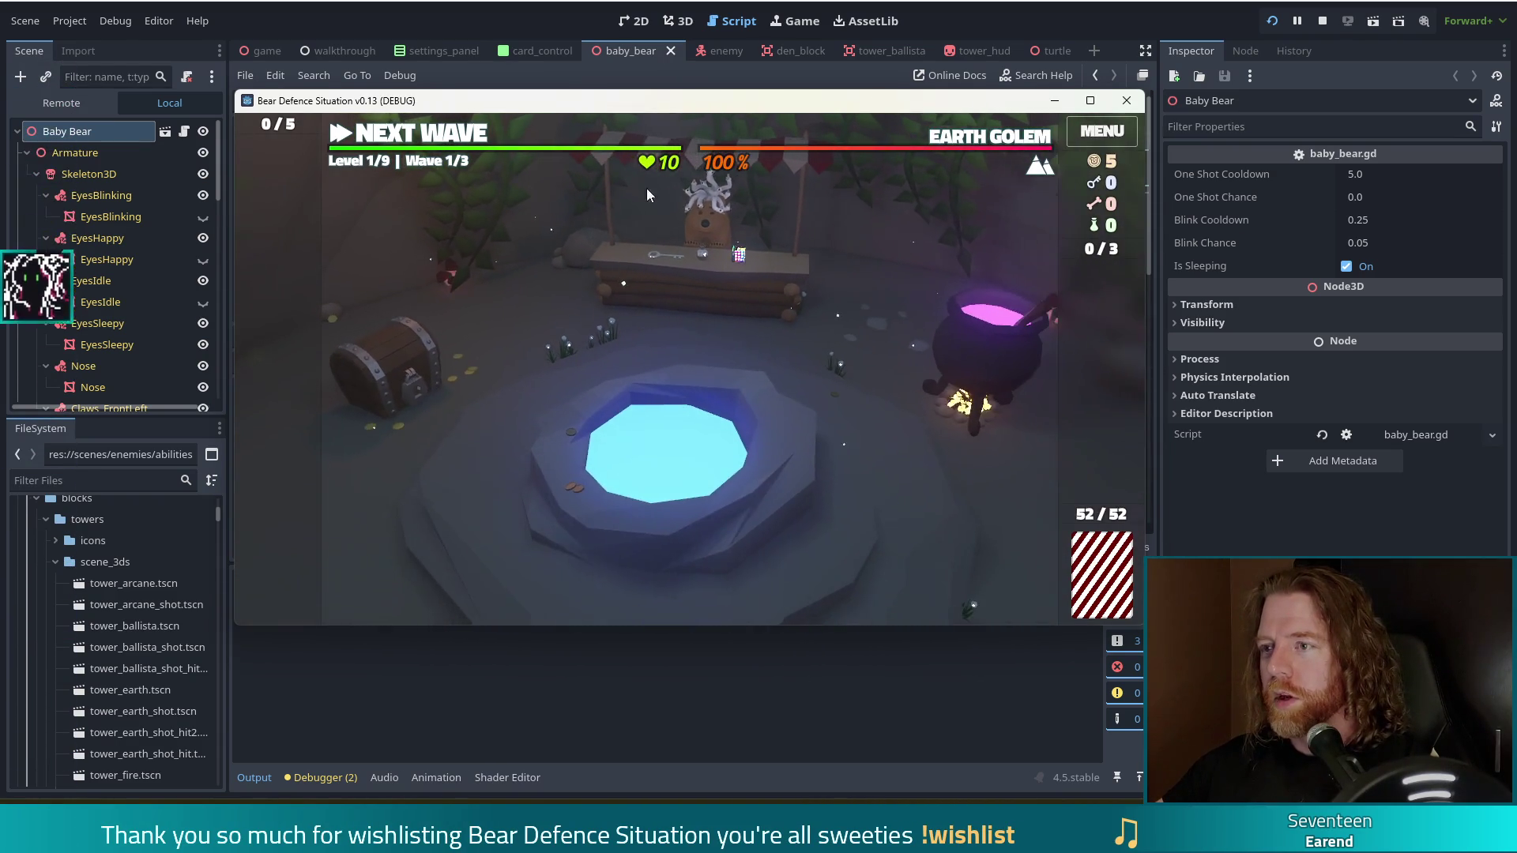
mouse_move(985, 145)
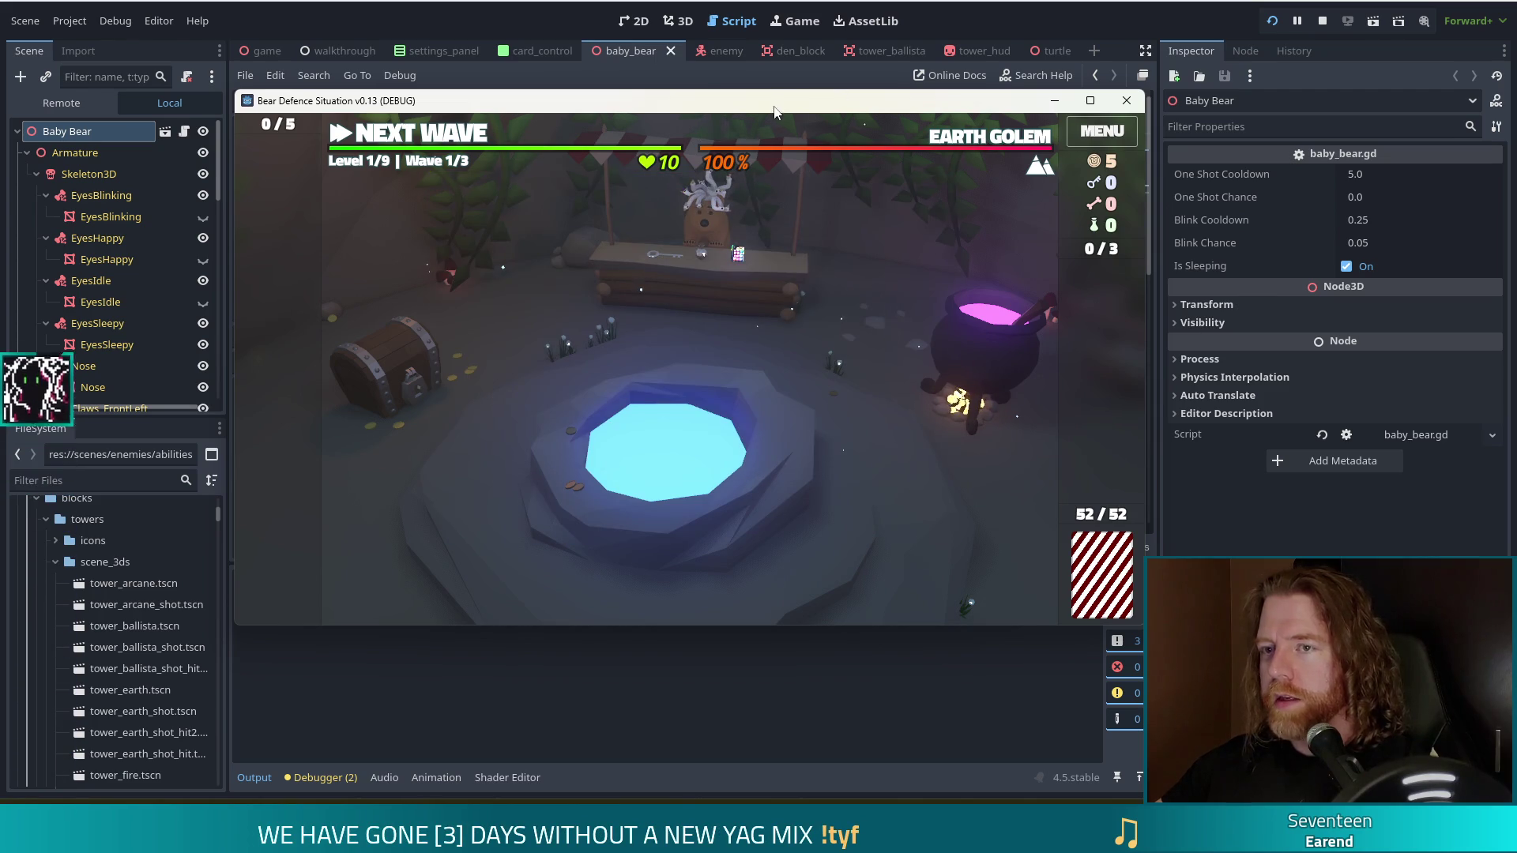
key(grave)
text(set_enemy)
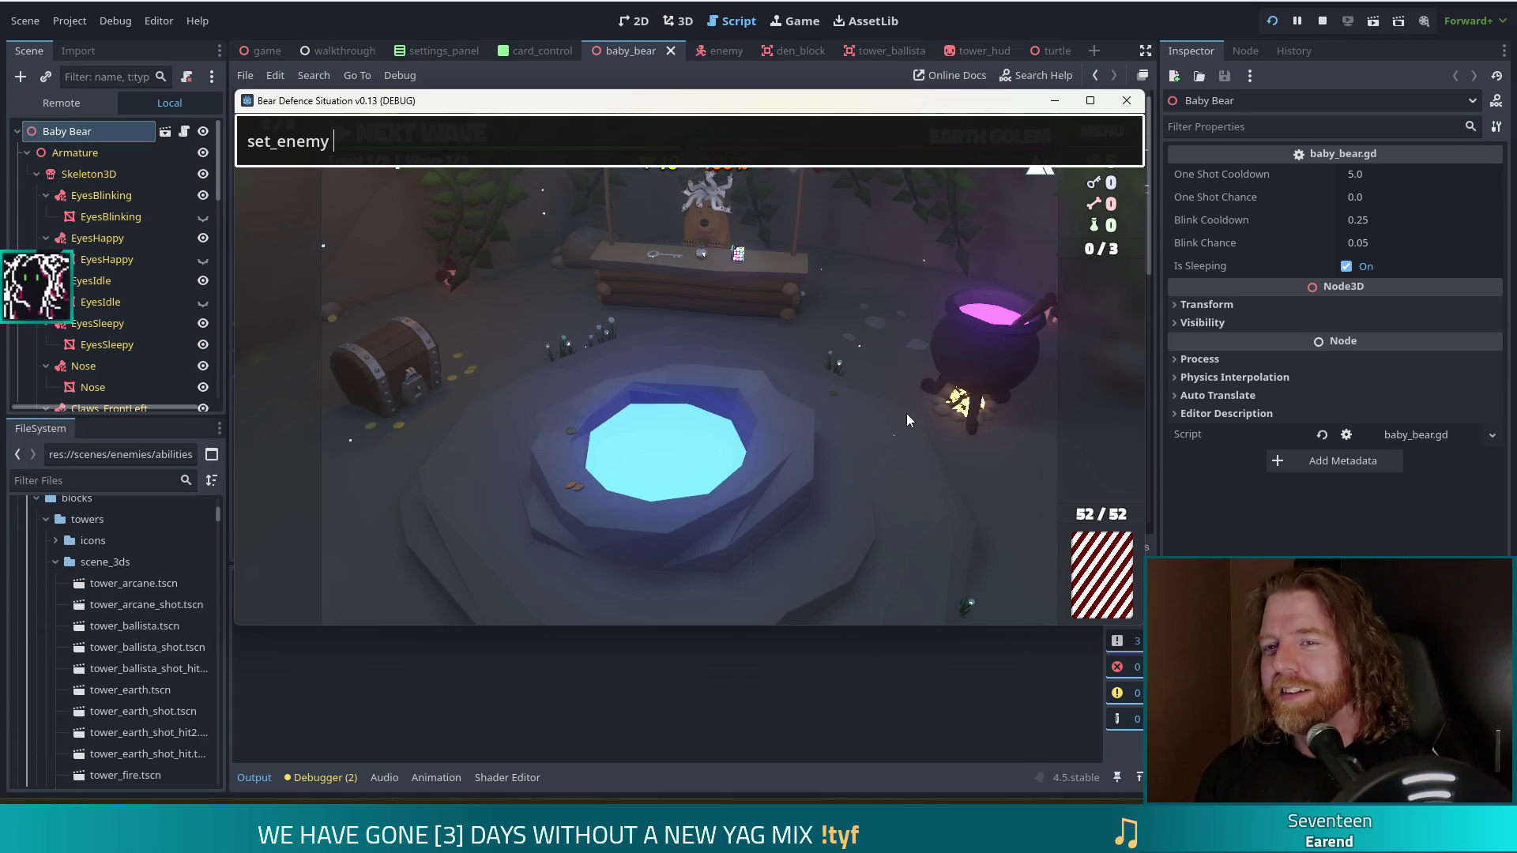
- Complete and submit the console command 'set_enemy golem_crystal', correcting the typo
text(golem_crystal)
key(BackSpace)
key(BackSpace)
key(BackSpace)
key(BackSpace)
key(BackSpace)
text(t)
key(BackSpace)
text(ystal)
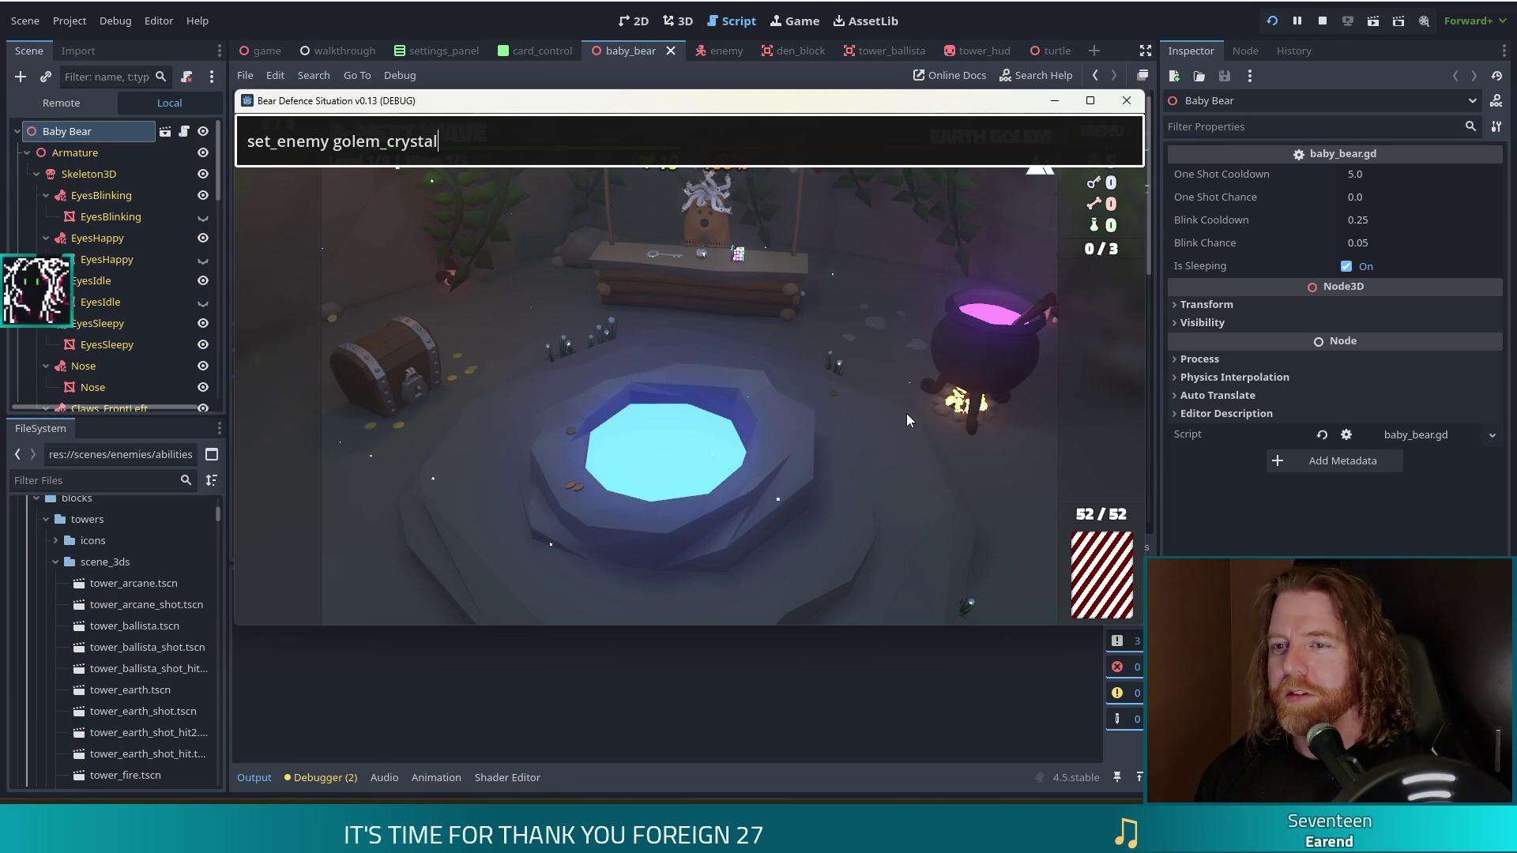
key(Return)
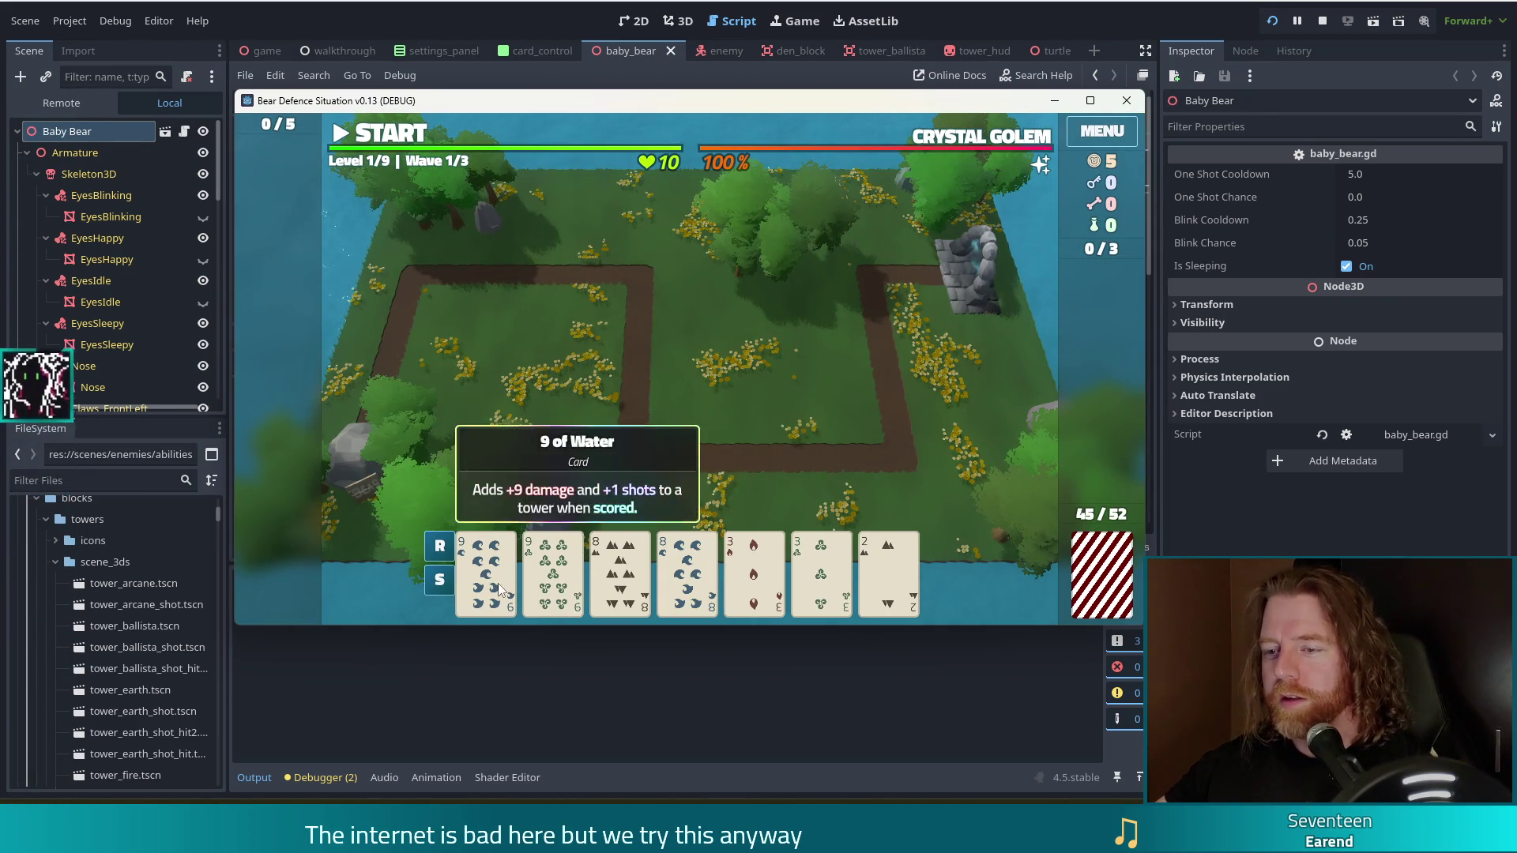
- Play the 9, 9, 8, 8 hand to place a Ballista by the path, dismiss Wave Complete, and go full screen
click(486, 572)
click(553, 573)
click(620, 573)
click(688, 573)
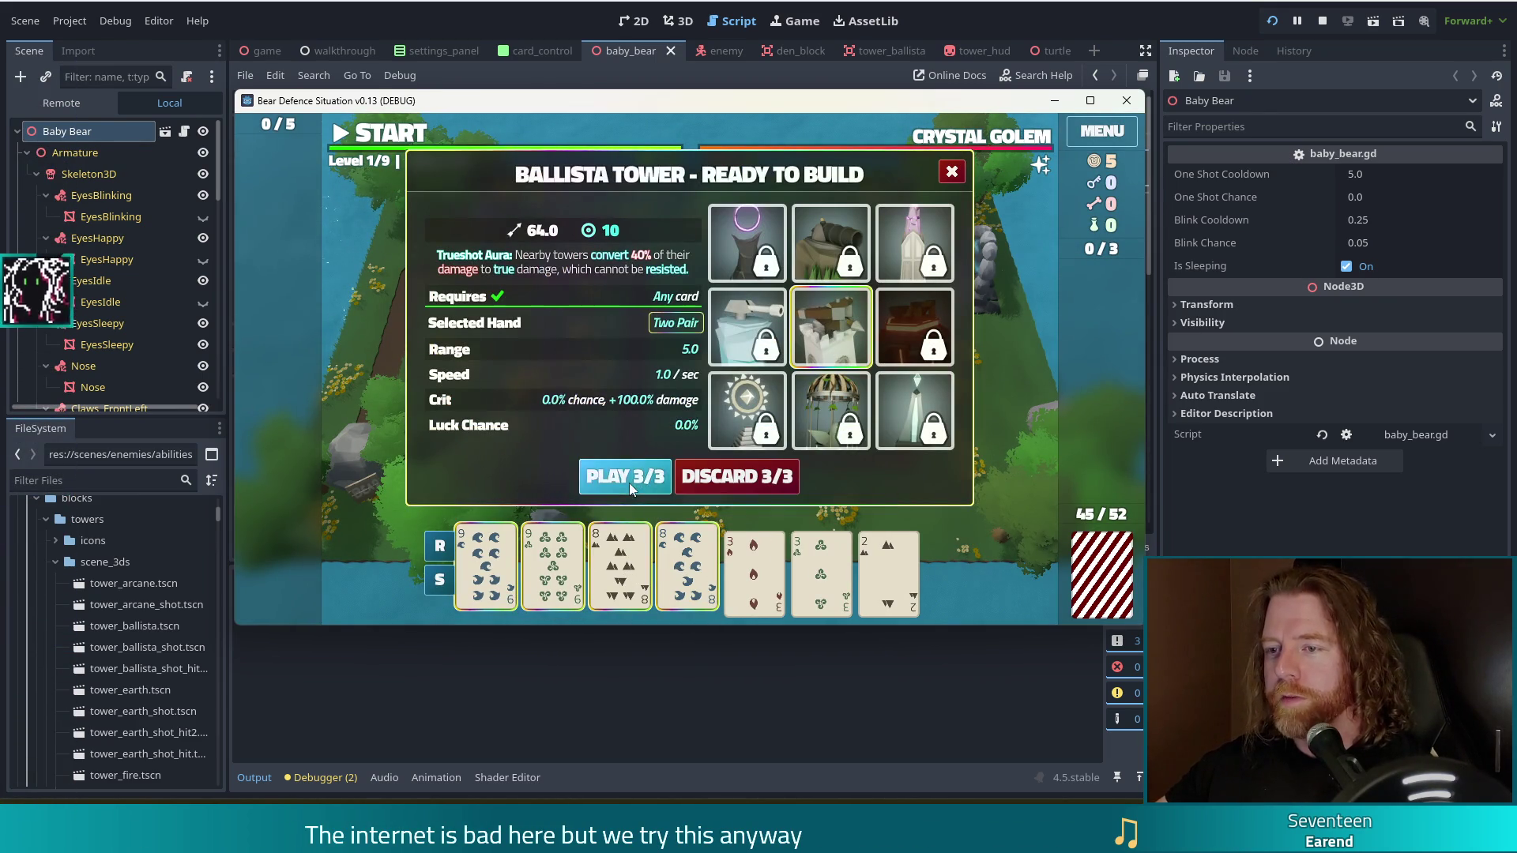
click(624, 476)
click(814, 401)
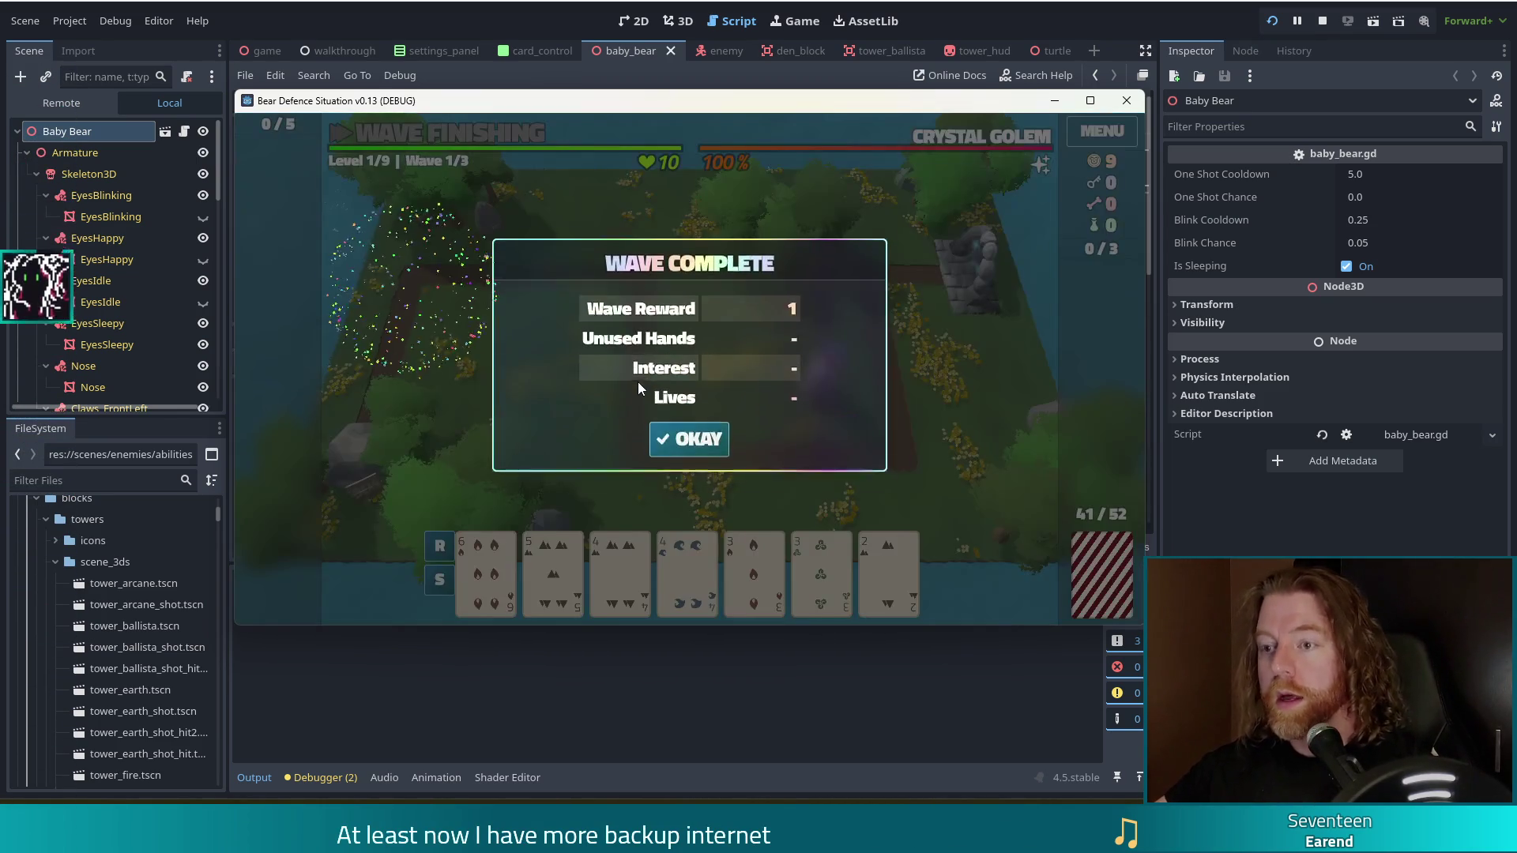
click(684, 448)
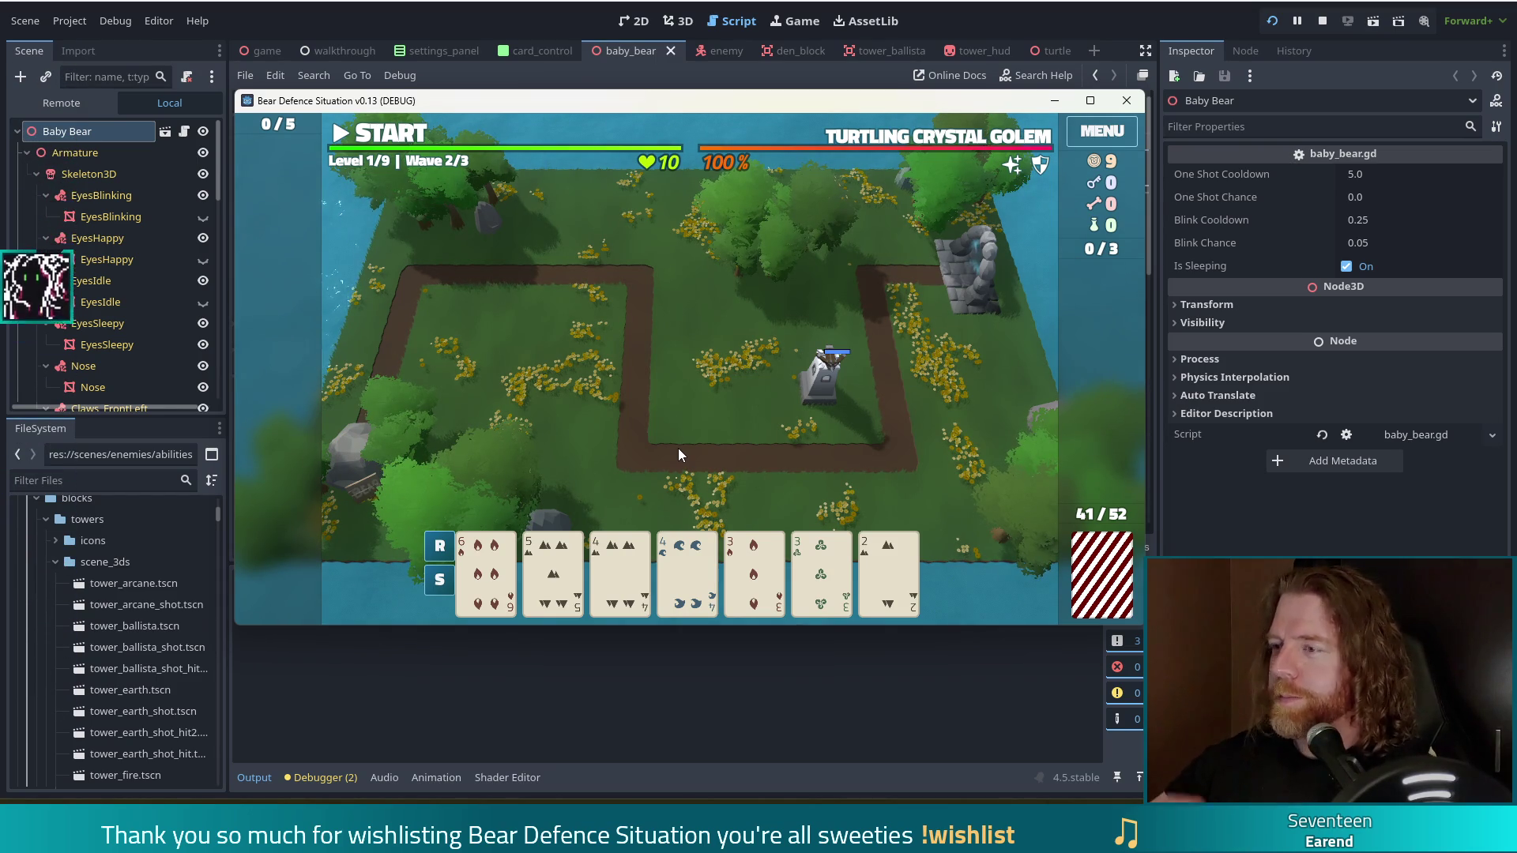
double_click(888, 111)
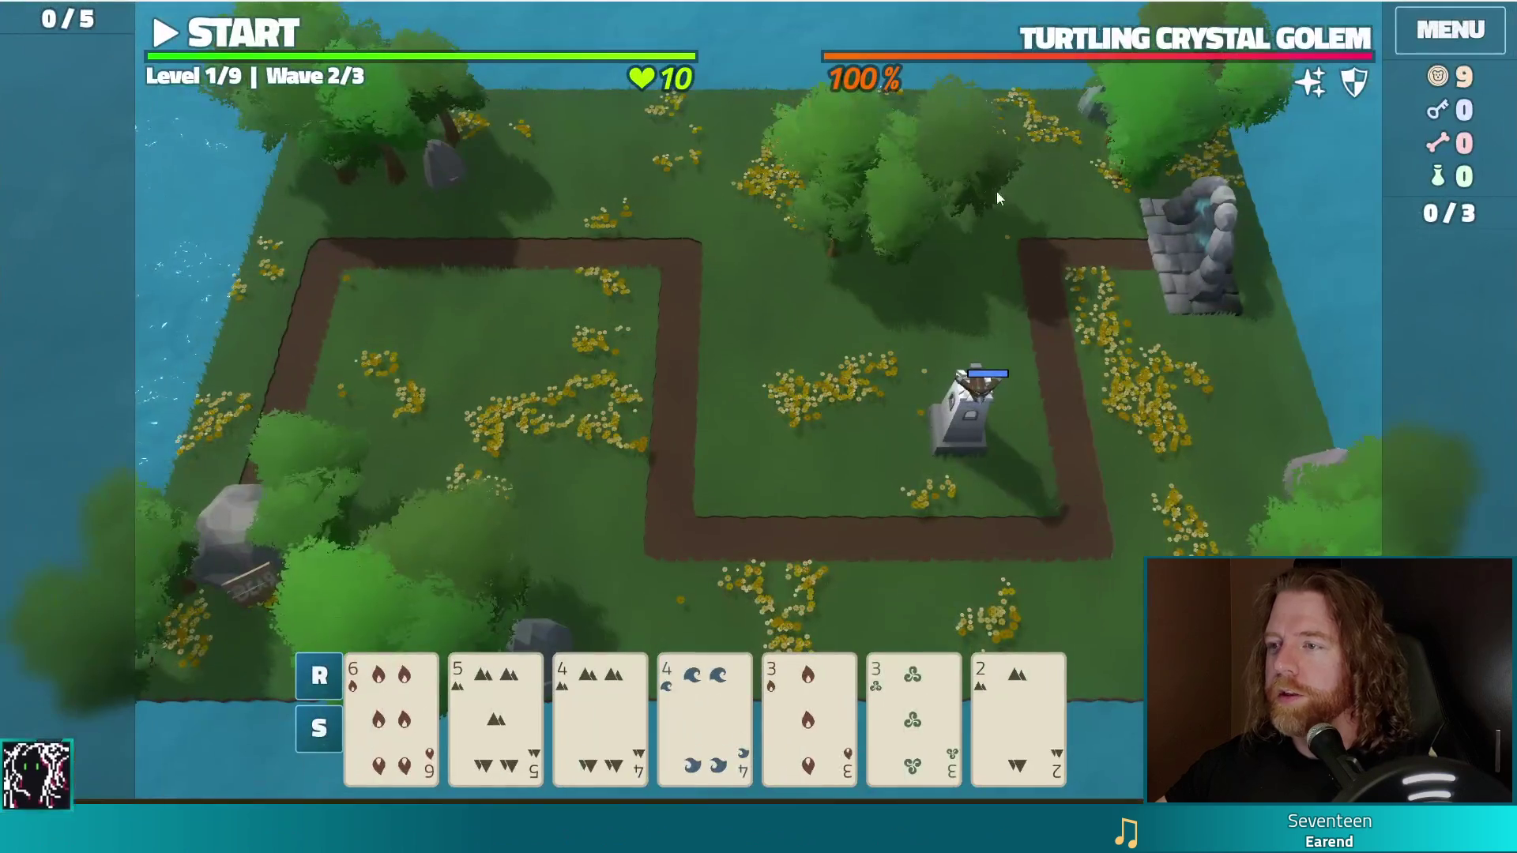
- Start wave 2, pause and resume it a few times, then close the game for a fresh debug run
click(248, 39)
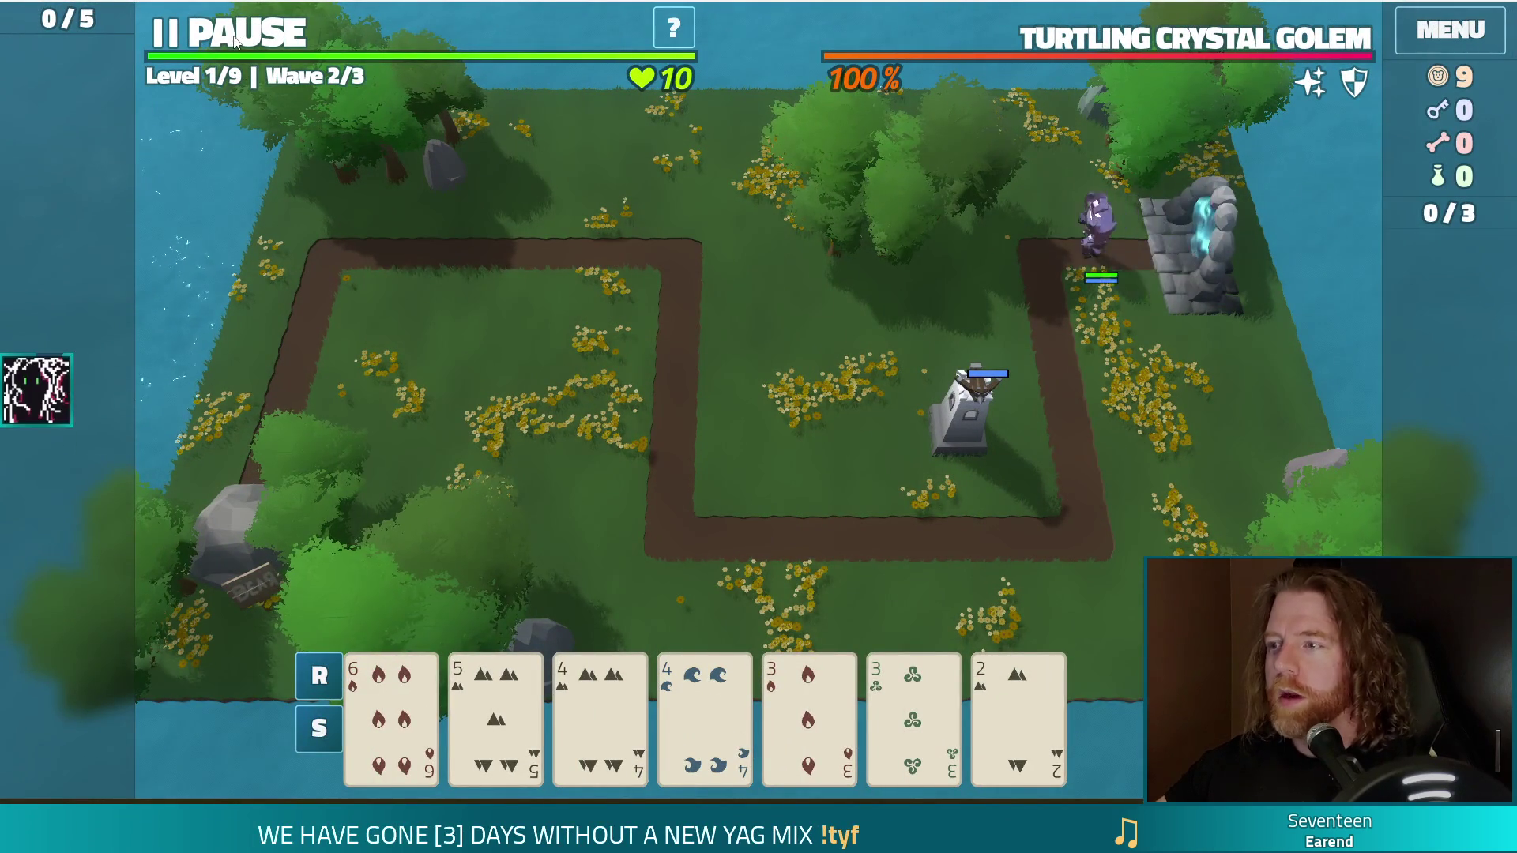
click(224, 41)
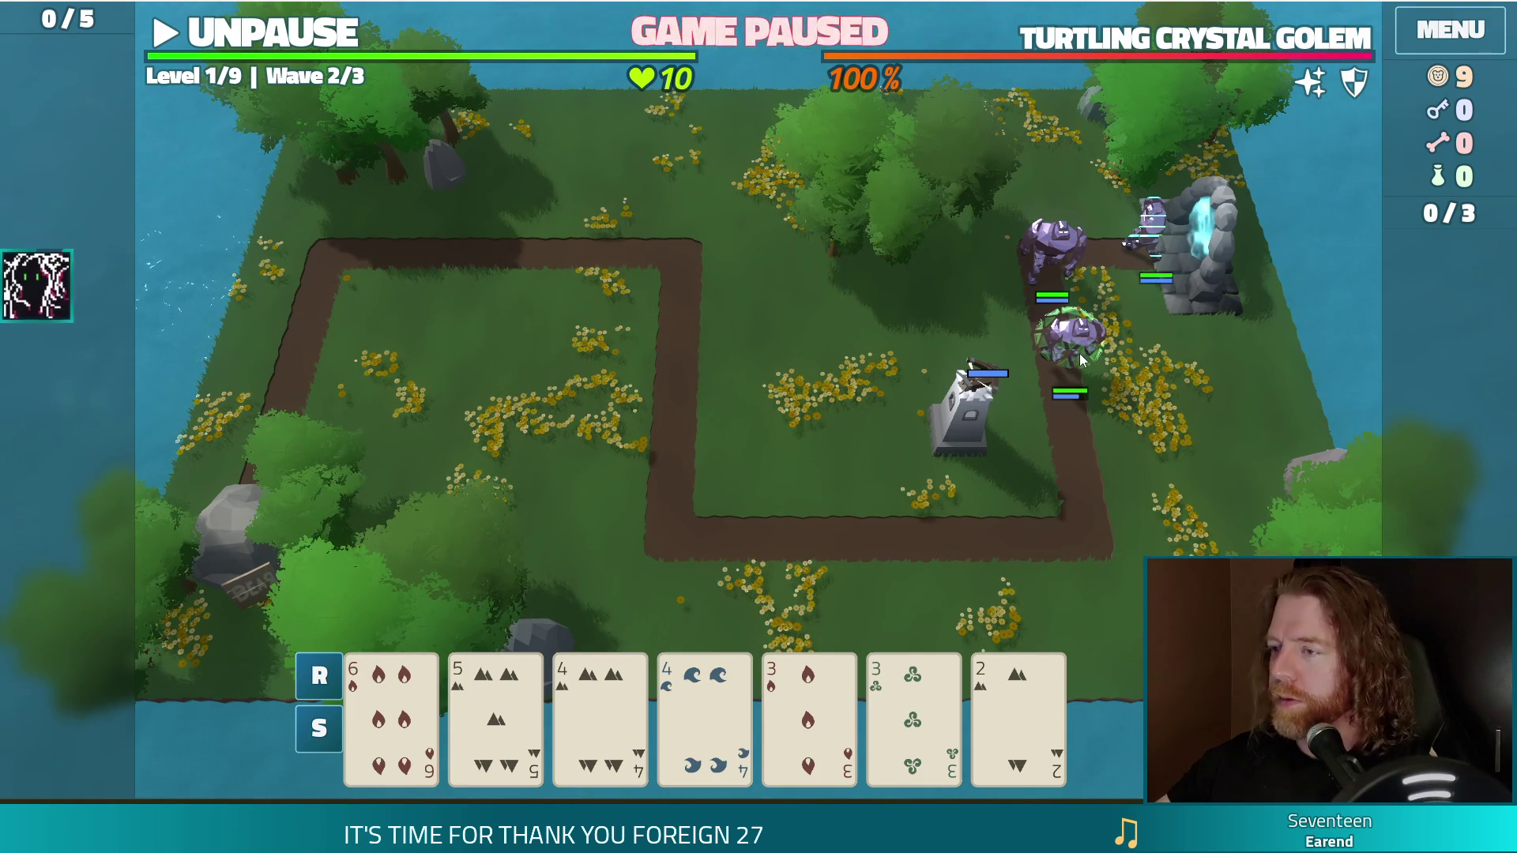
key(space)
key(space)
click(294, 39)
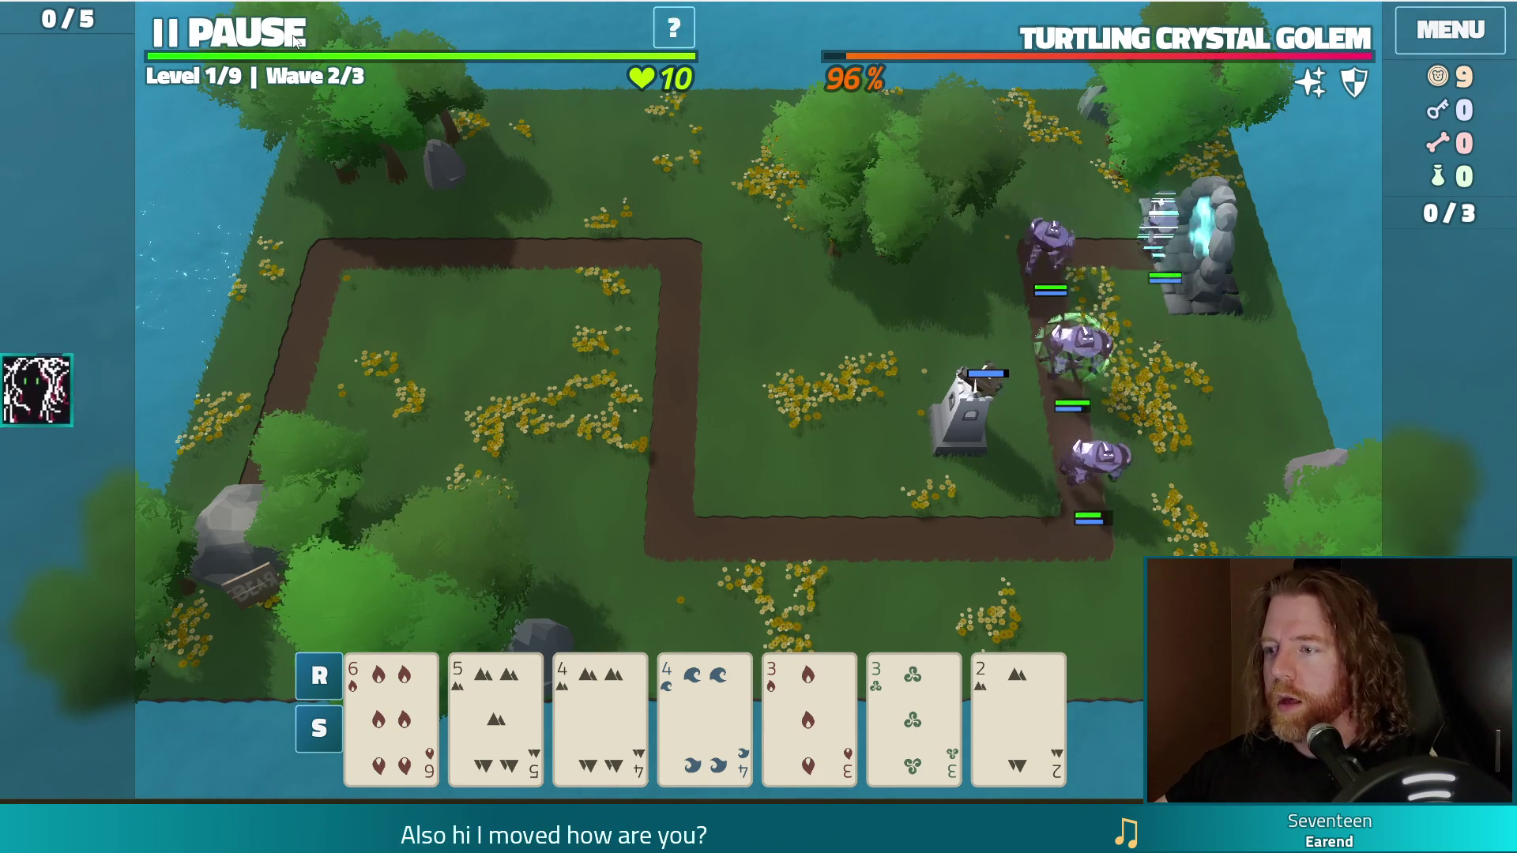
click(294, 40)
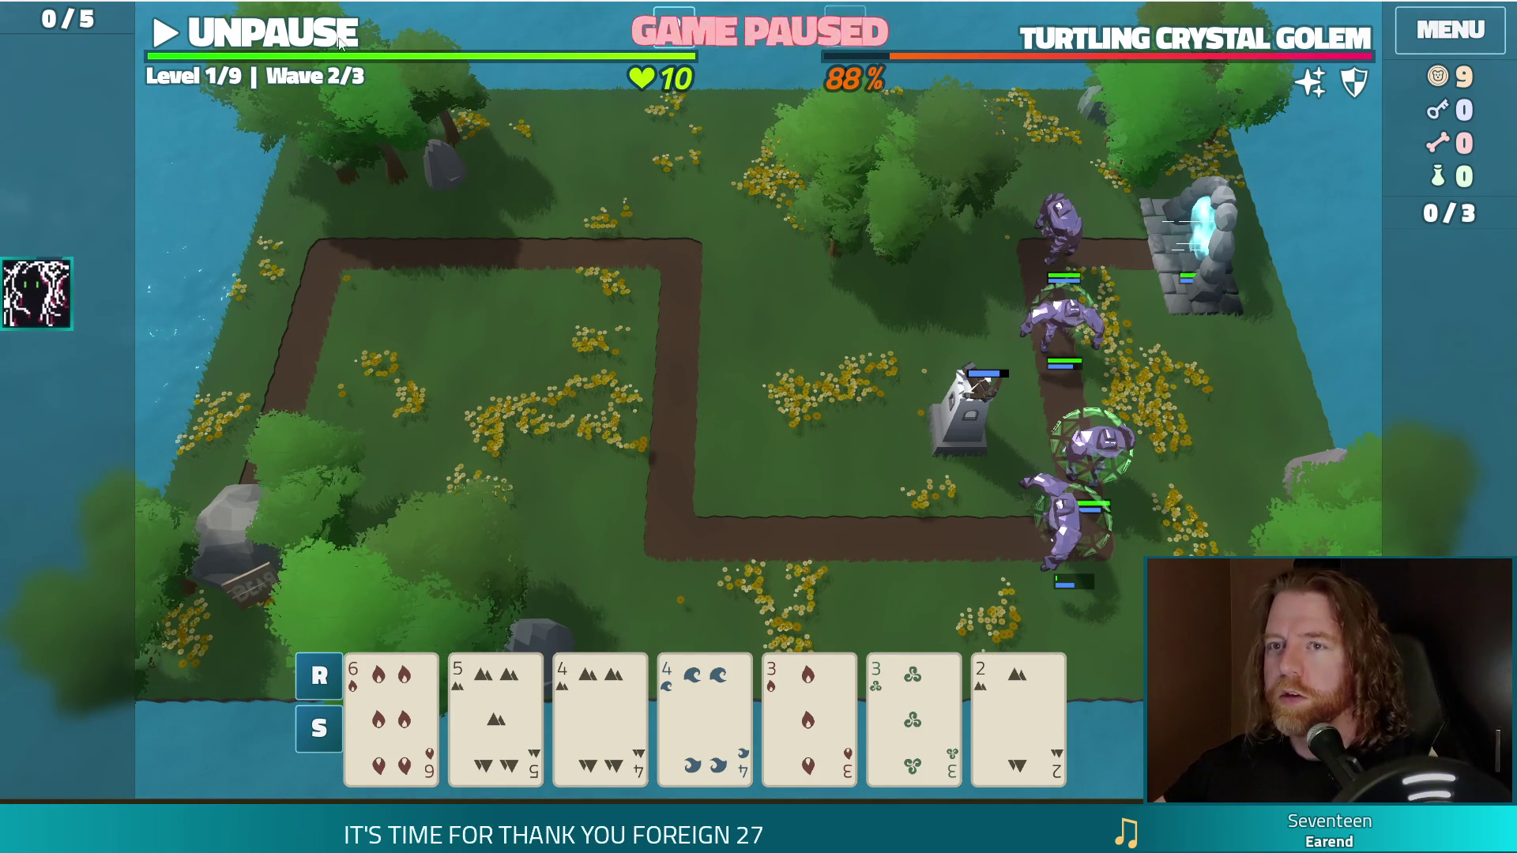
click(1494, 2)
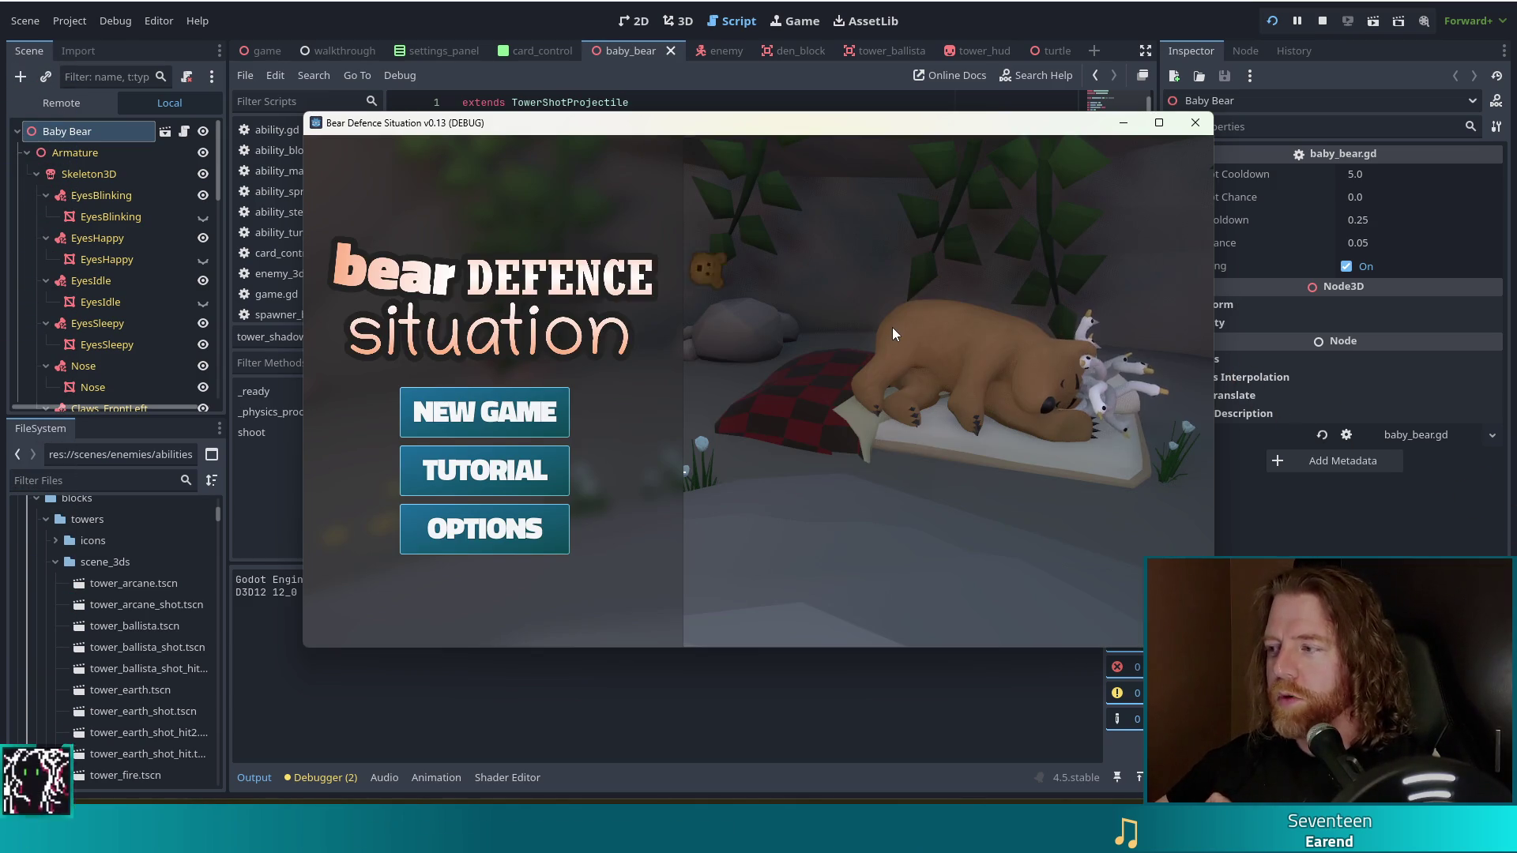
- Start a new game, open the bear's shop with Key, Bottle and Corgi Companion, and pet the geese
key(Return)
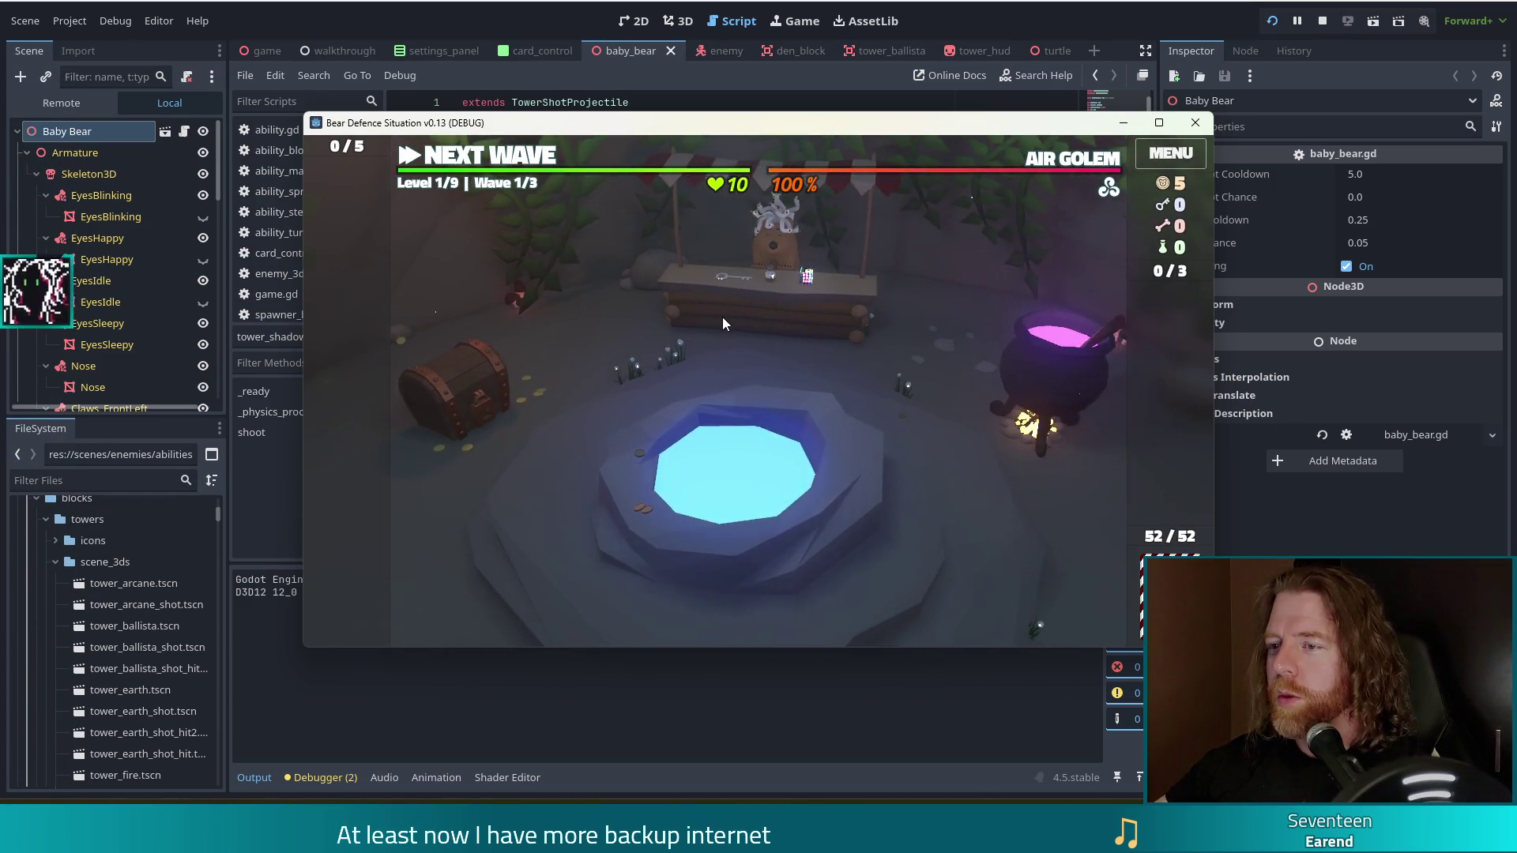
click(722, 317)
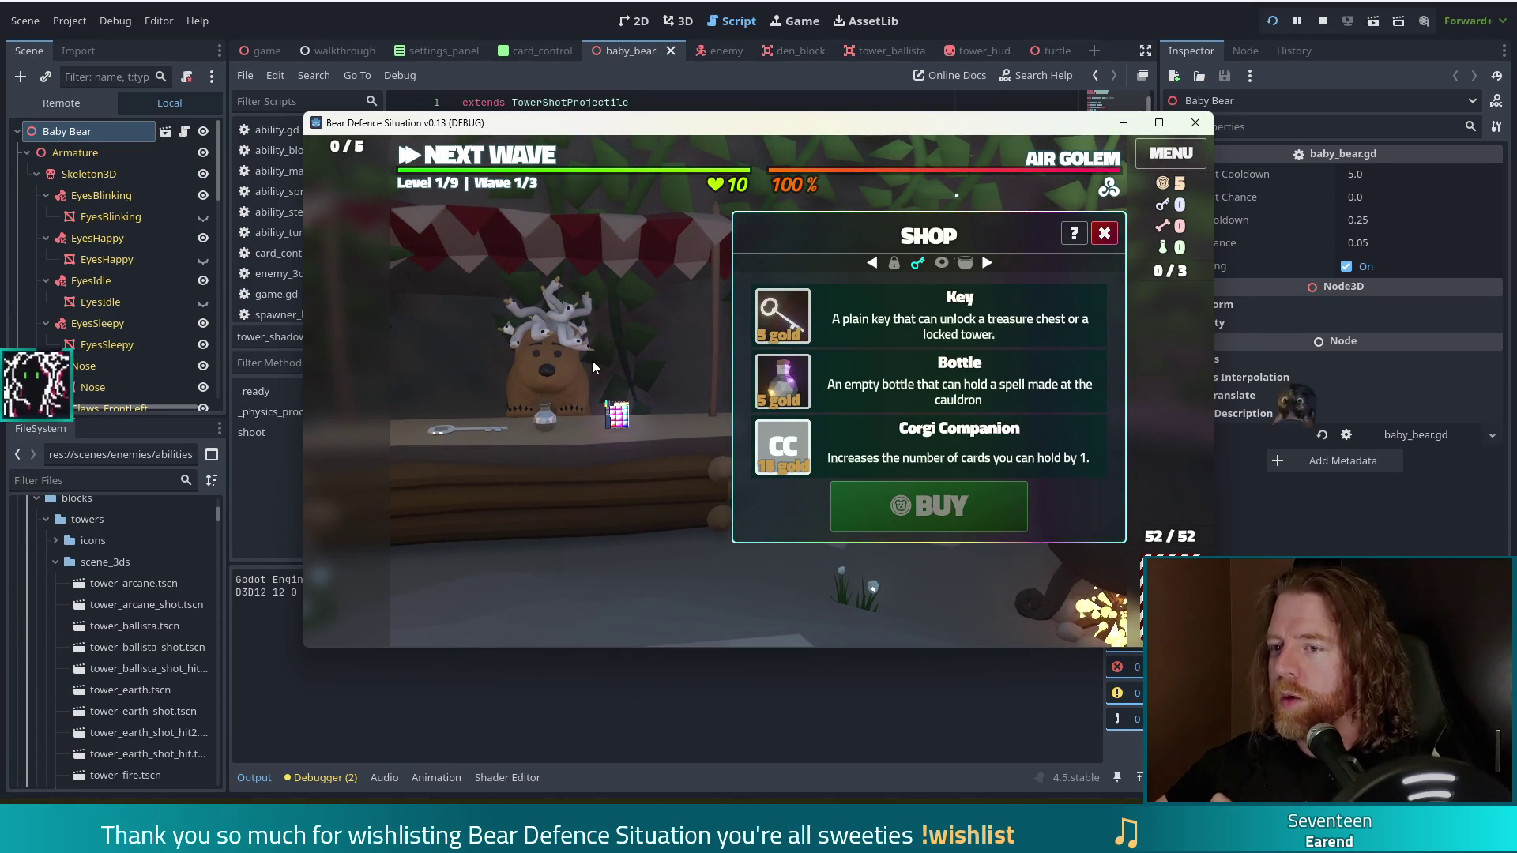
click(566, 374)
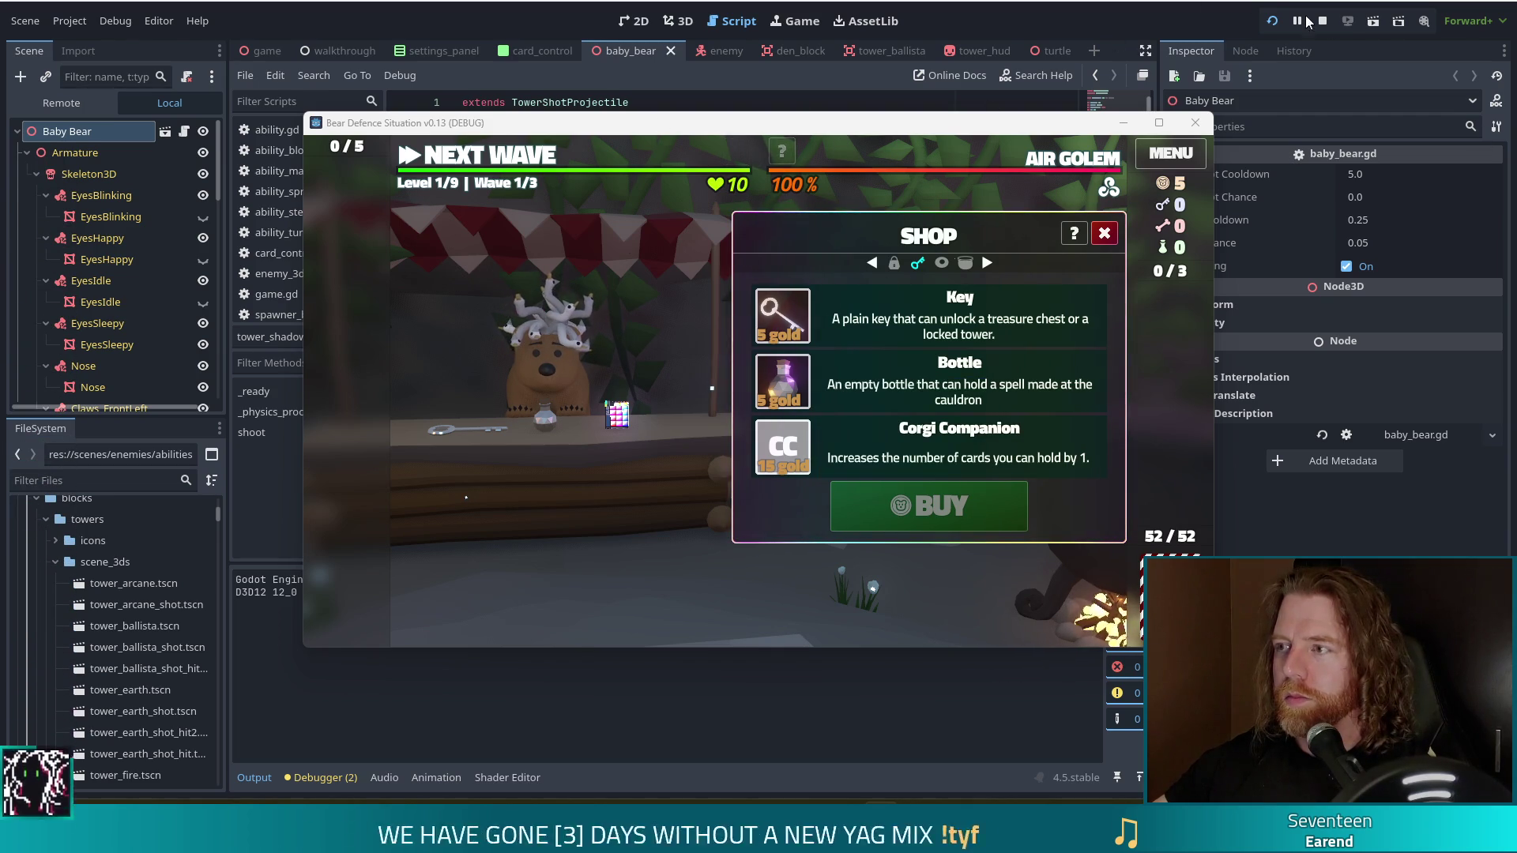
click(284, 353)
- Open ability_turtle.gd in the script editor
click(118, 477)
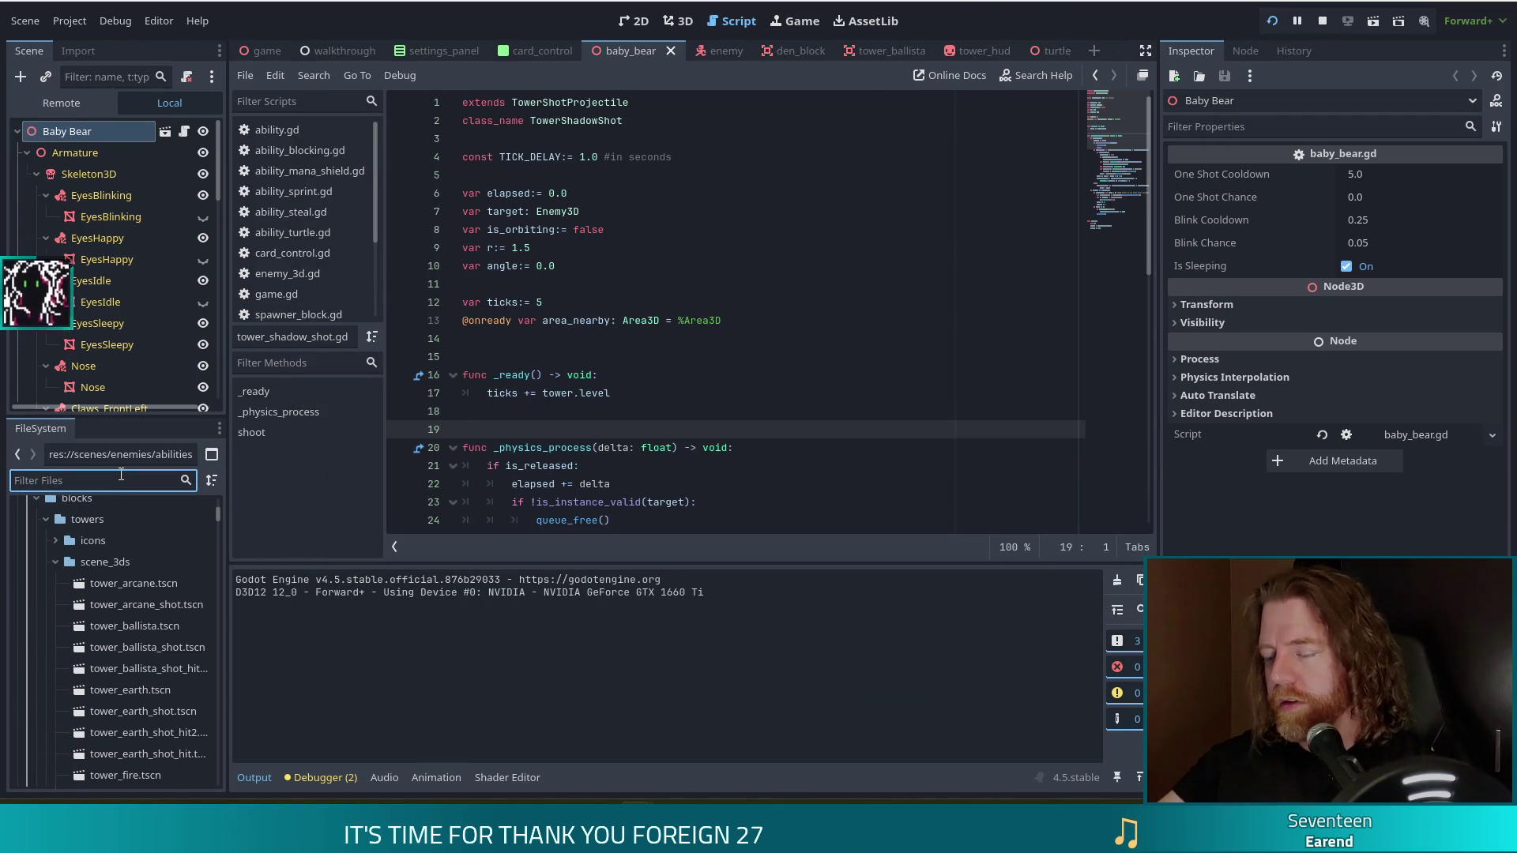
click(291, 230)
click(678, 261)
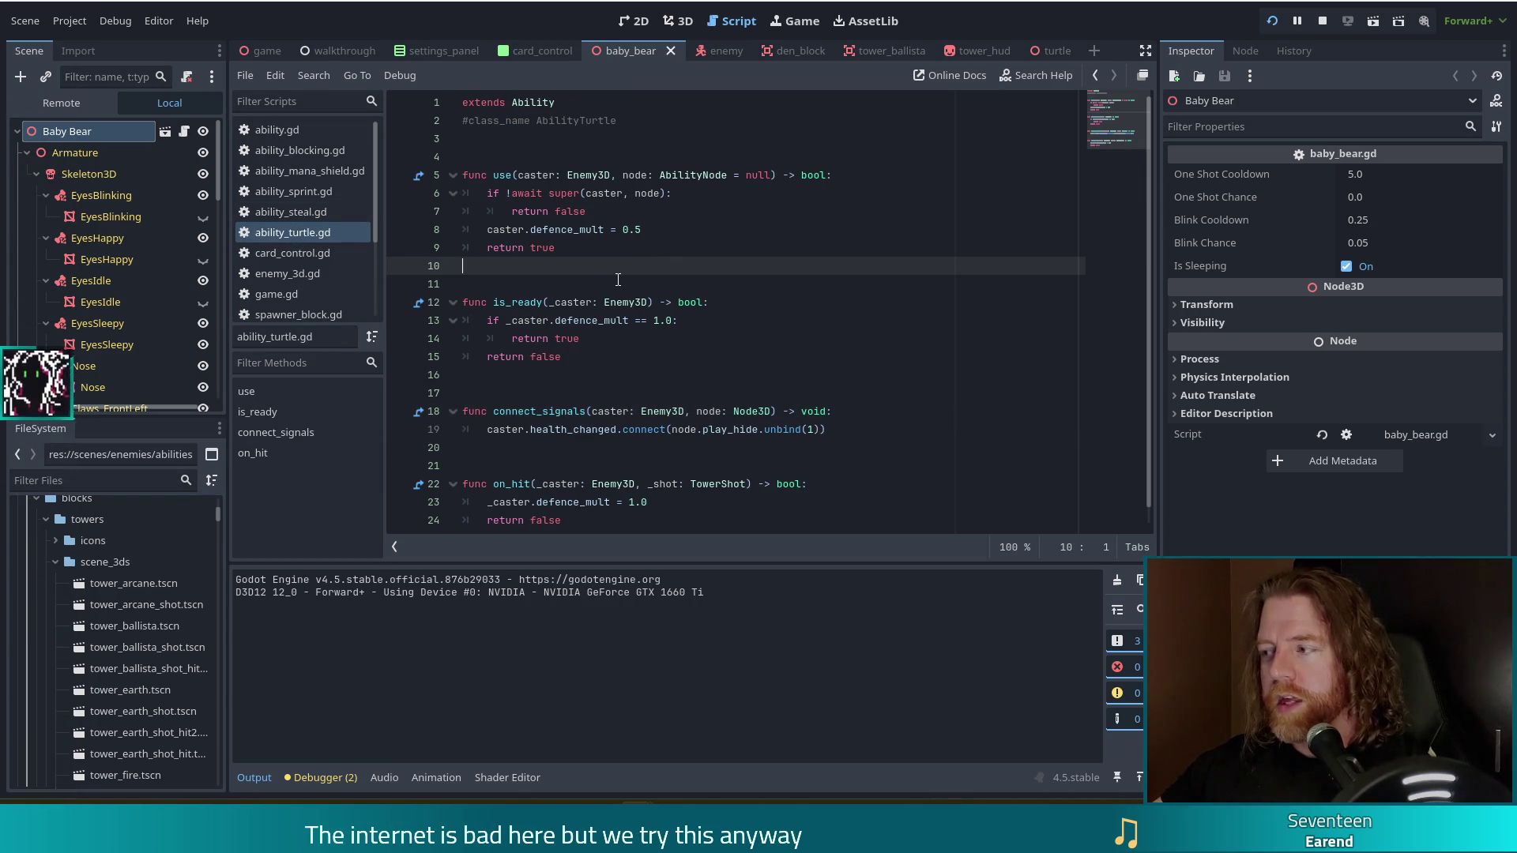
- Review is_ready, use setting defence_mult to 0.5, and on_hit resetting it to 1.0
click(743, 341)
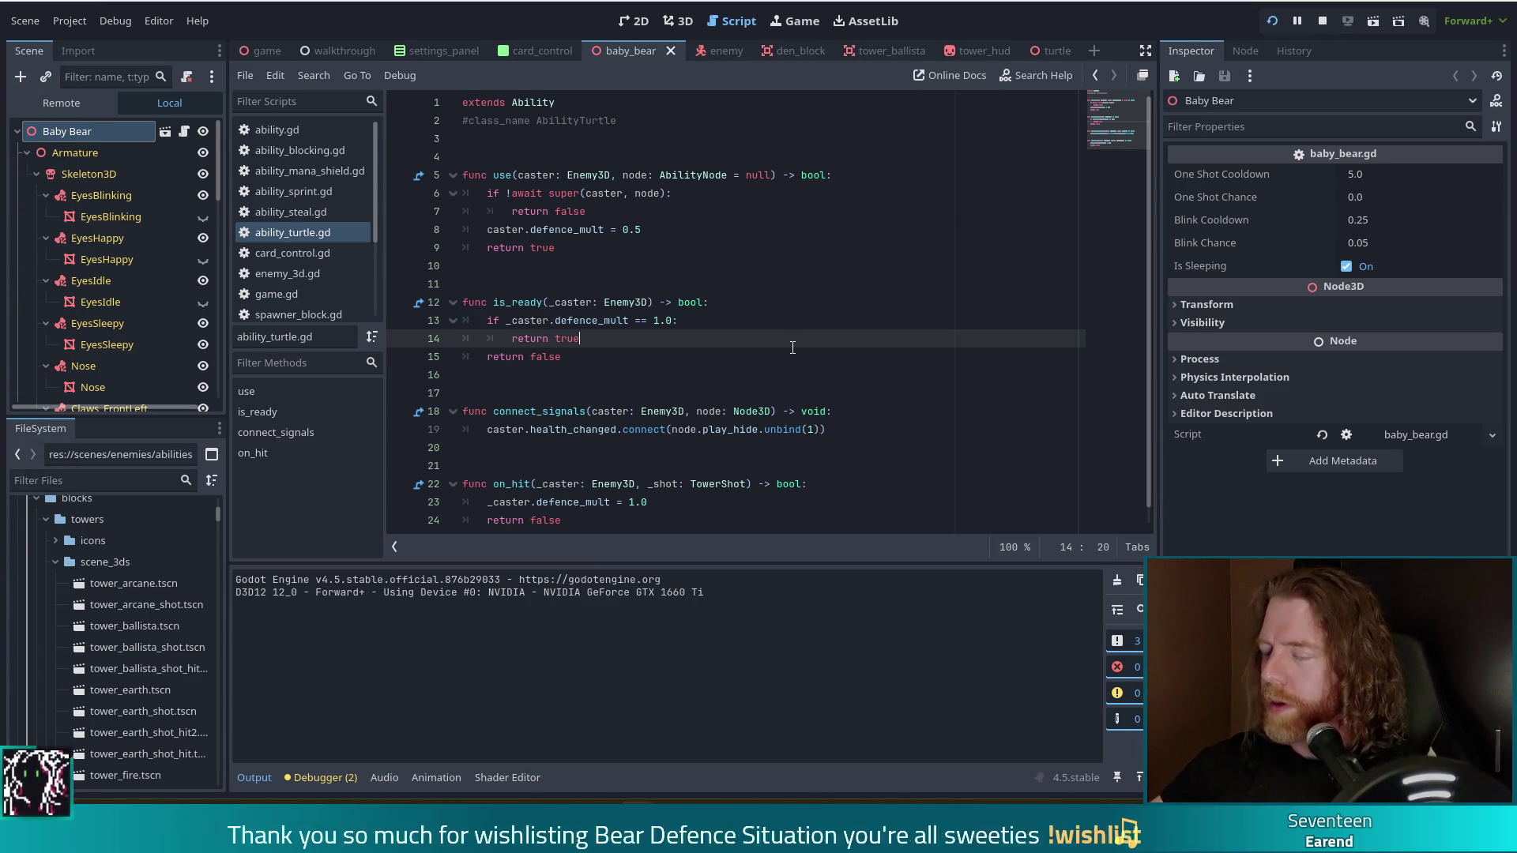
click(555, 320)
click(586, 304)
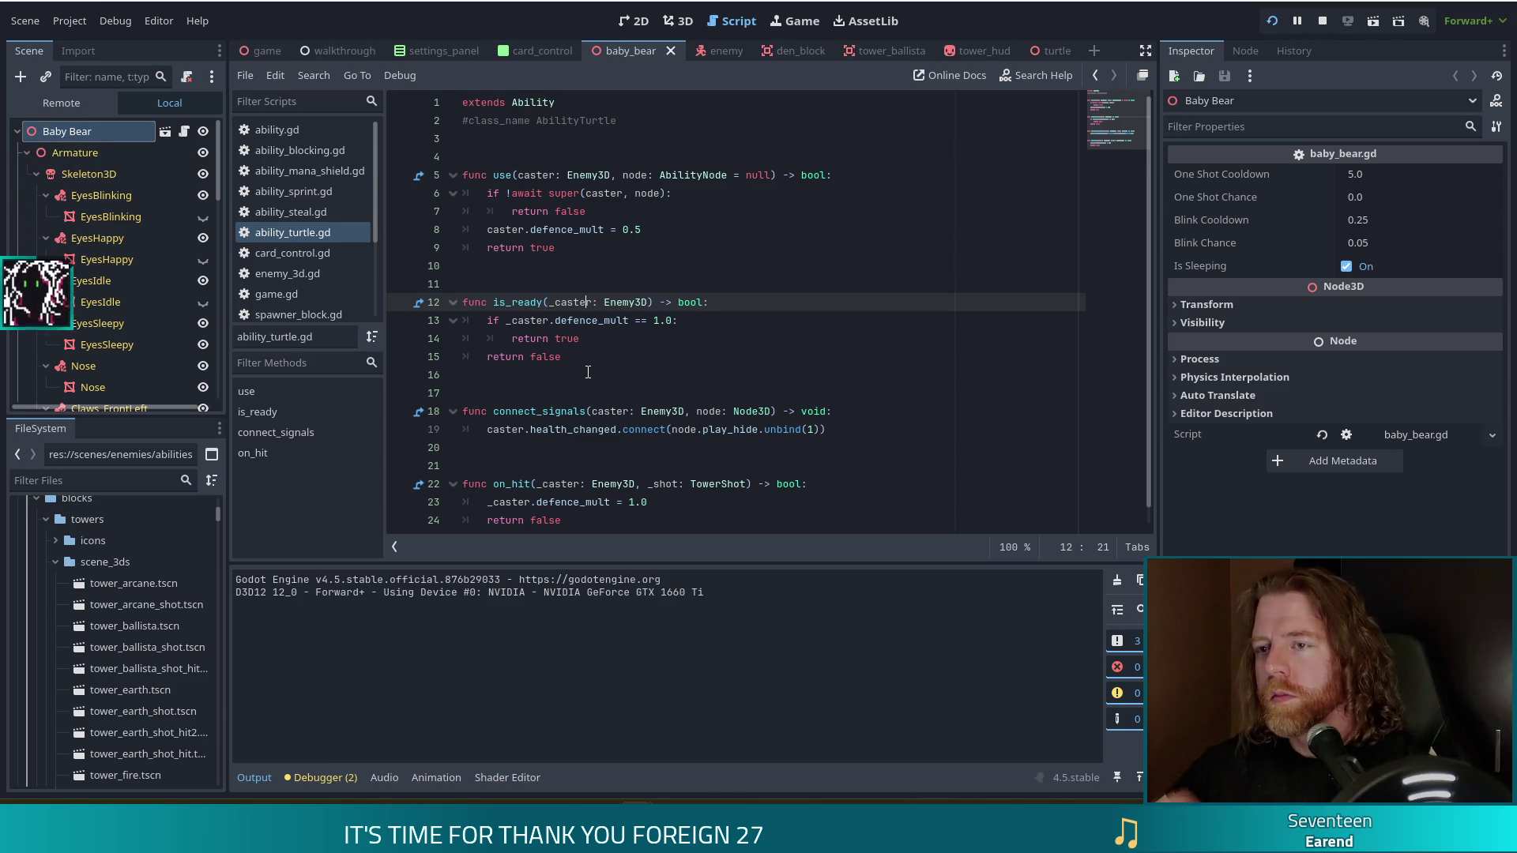
click(636, 327)
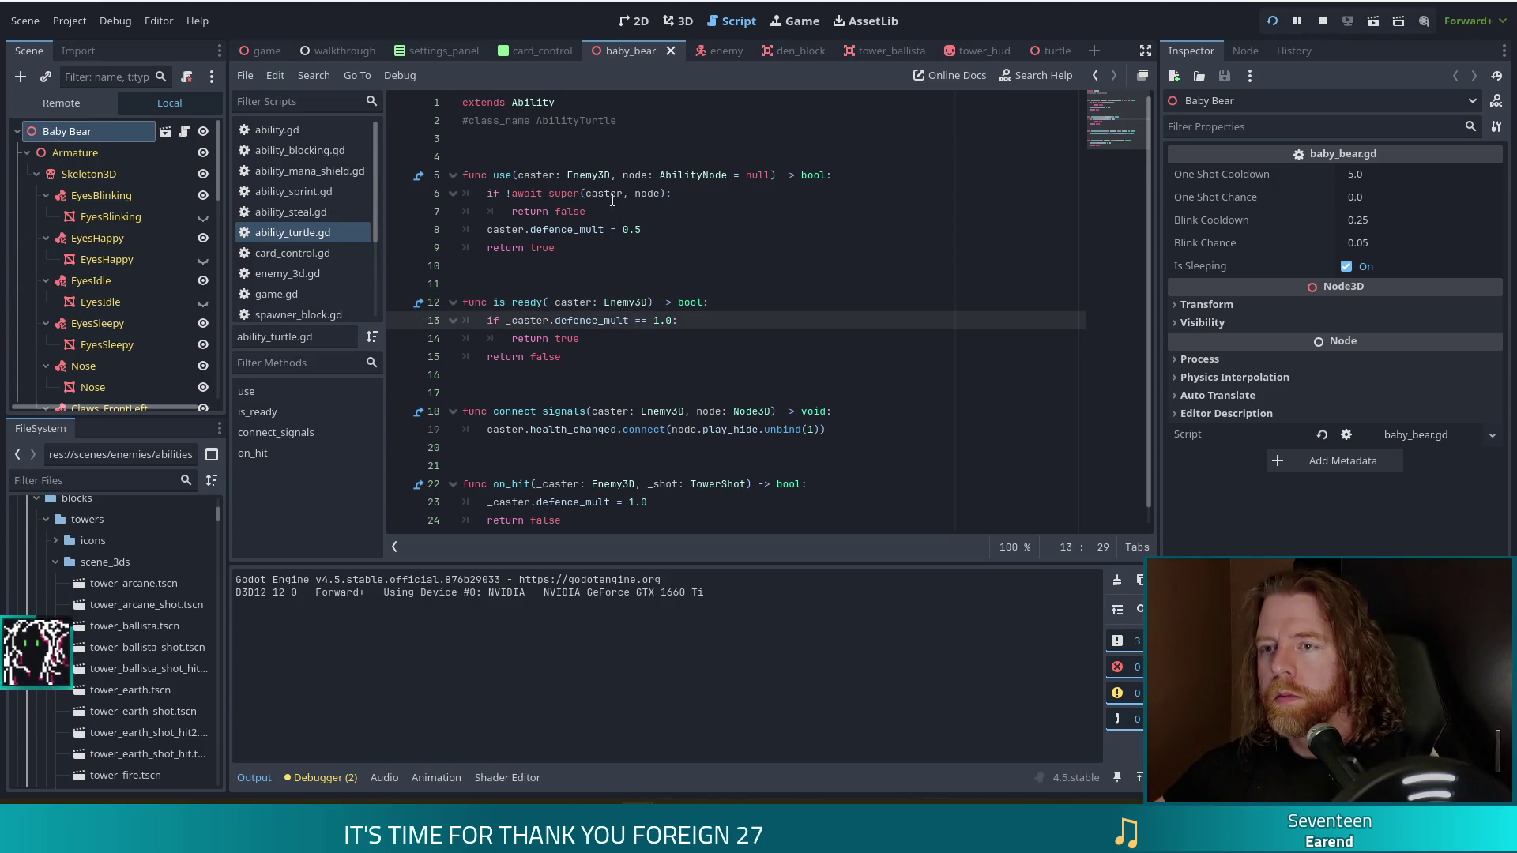
click(739, 231)
click(559, 172)
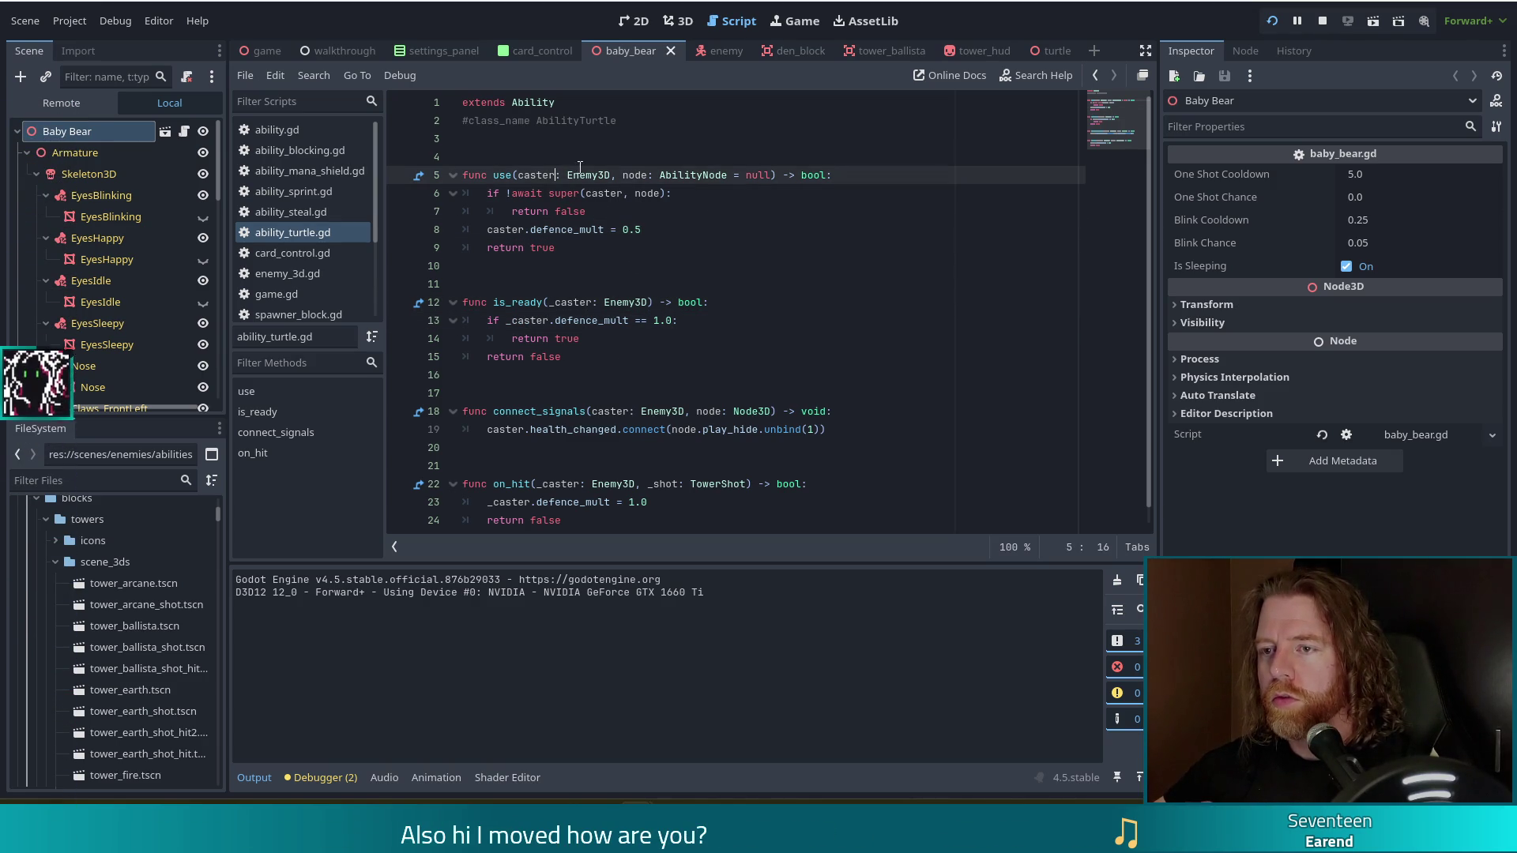
scroll(585, 348, down, 1)
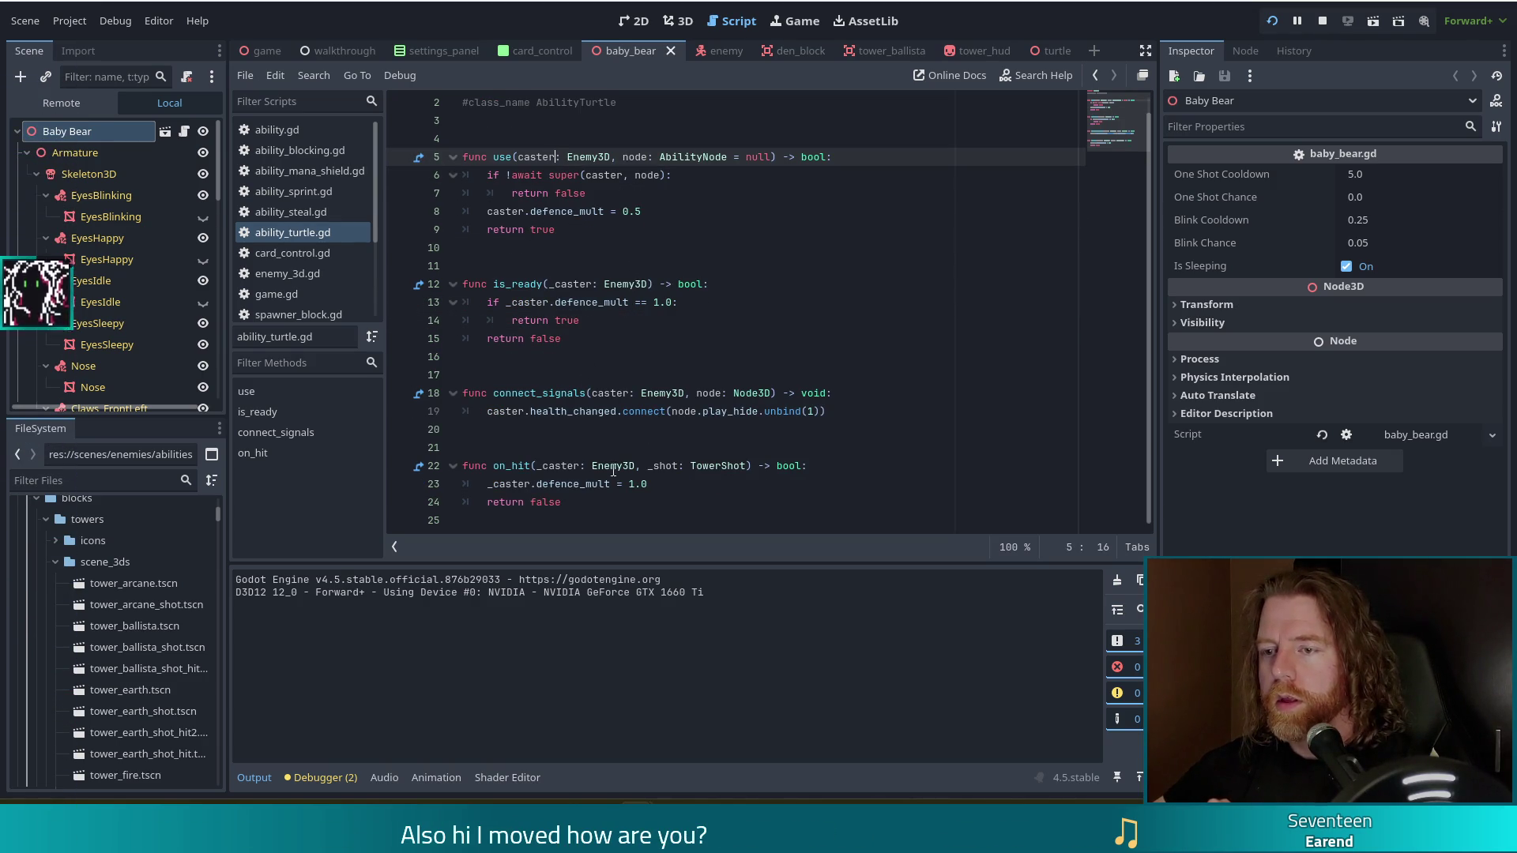
click(581, 484)
click(697, 489)
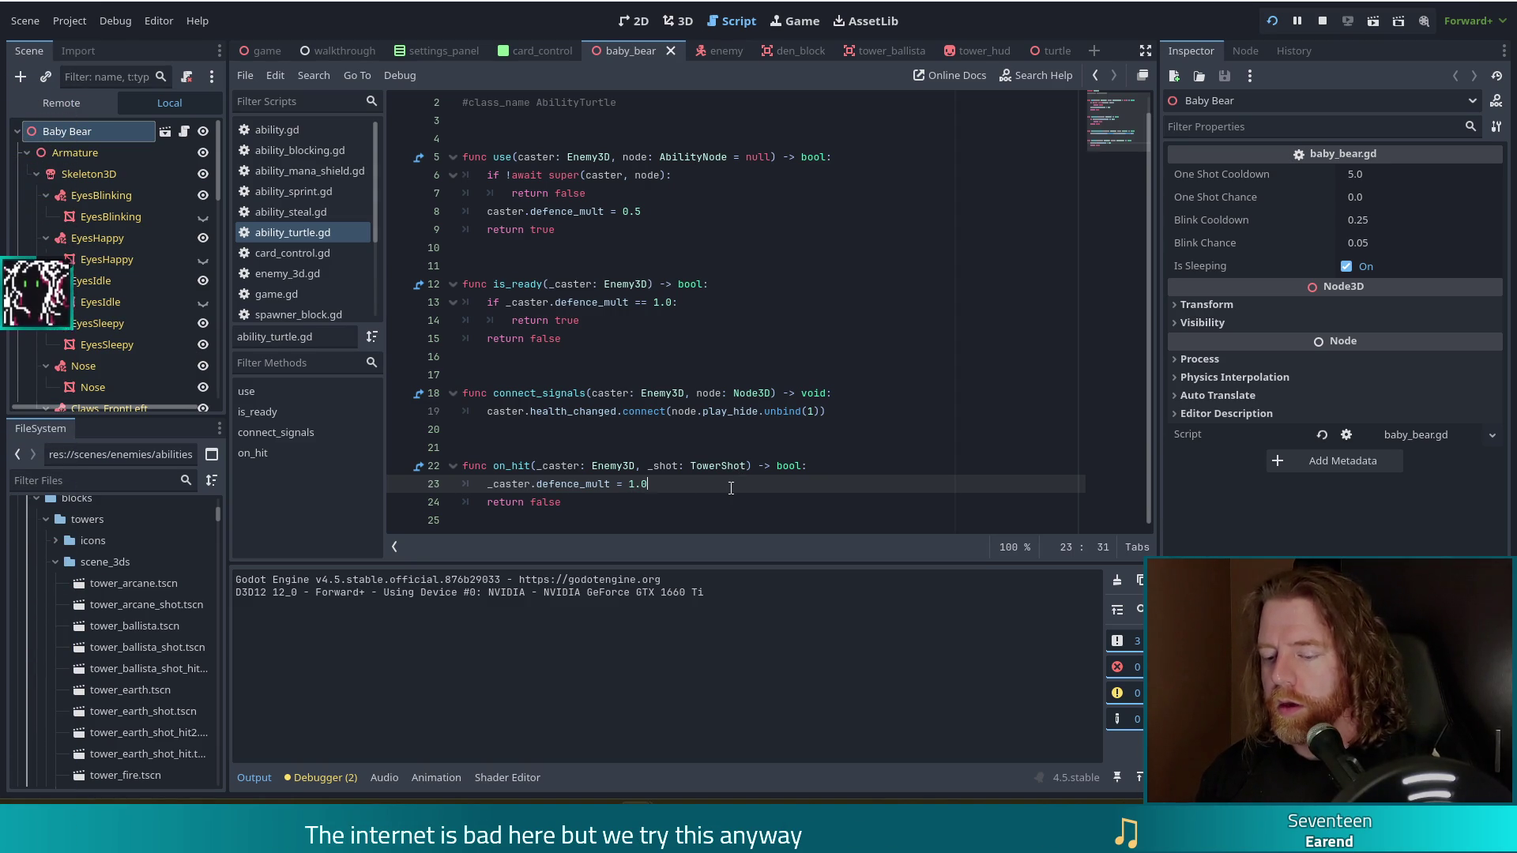
- Add the comment '#TODO reset cooldown_elapsed for _caster on hit' below line 23 and save
key(Return)
text(#TODO )
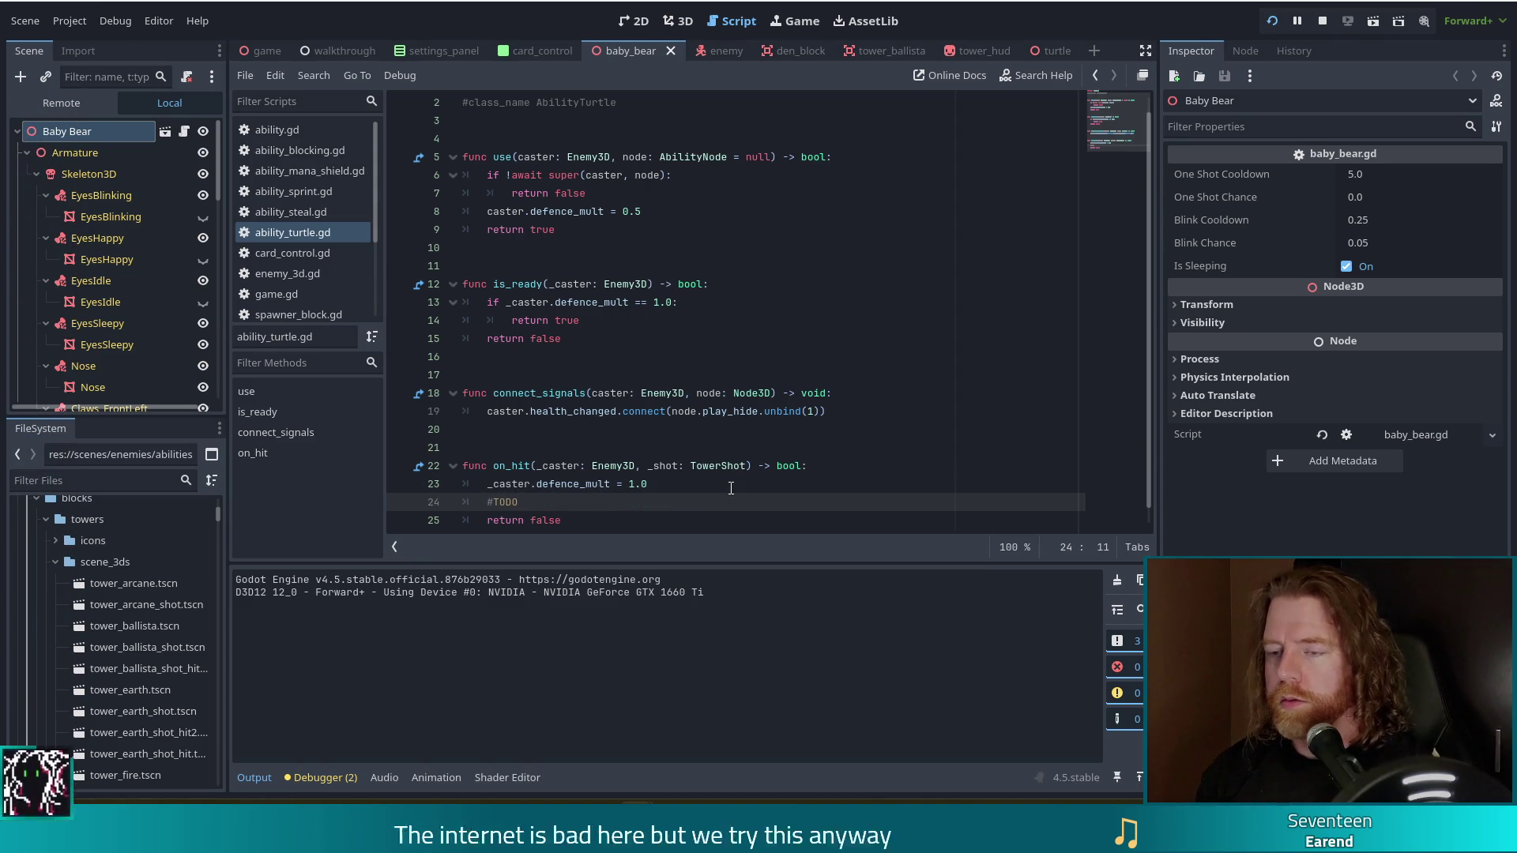
text(reset cooldown_elapse)
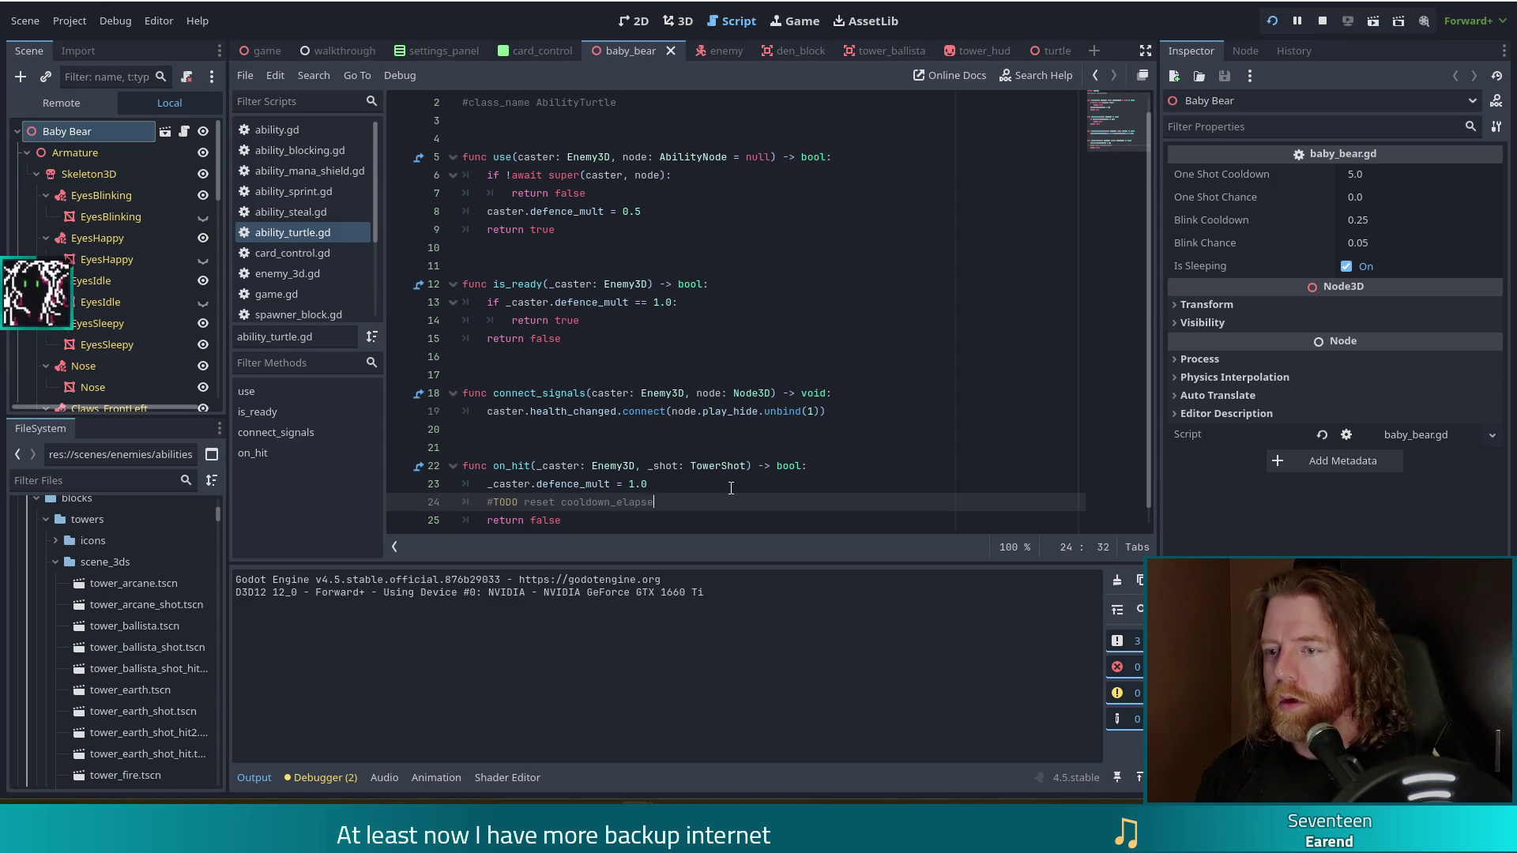
text(d for _cas)
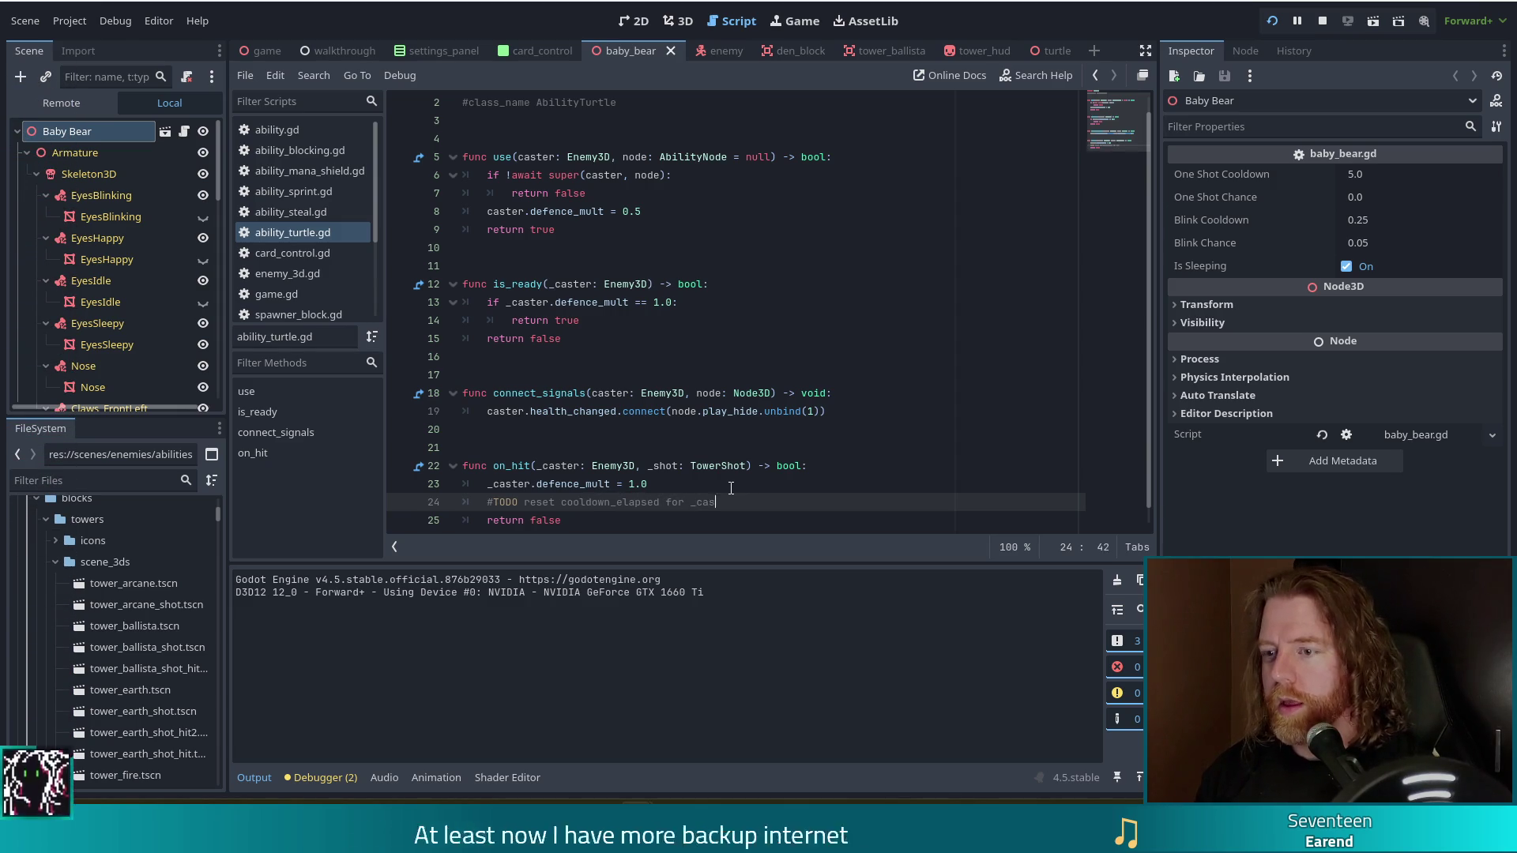
text(terhit)
key(ctrl+s)
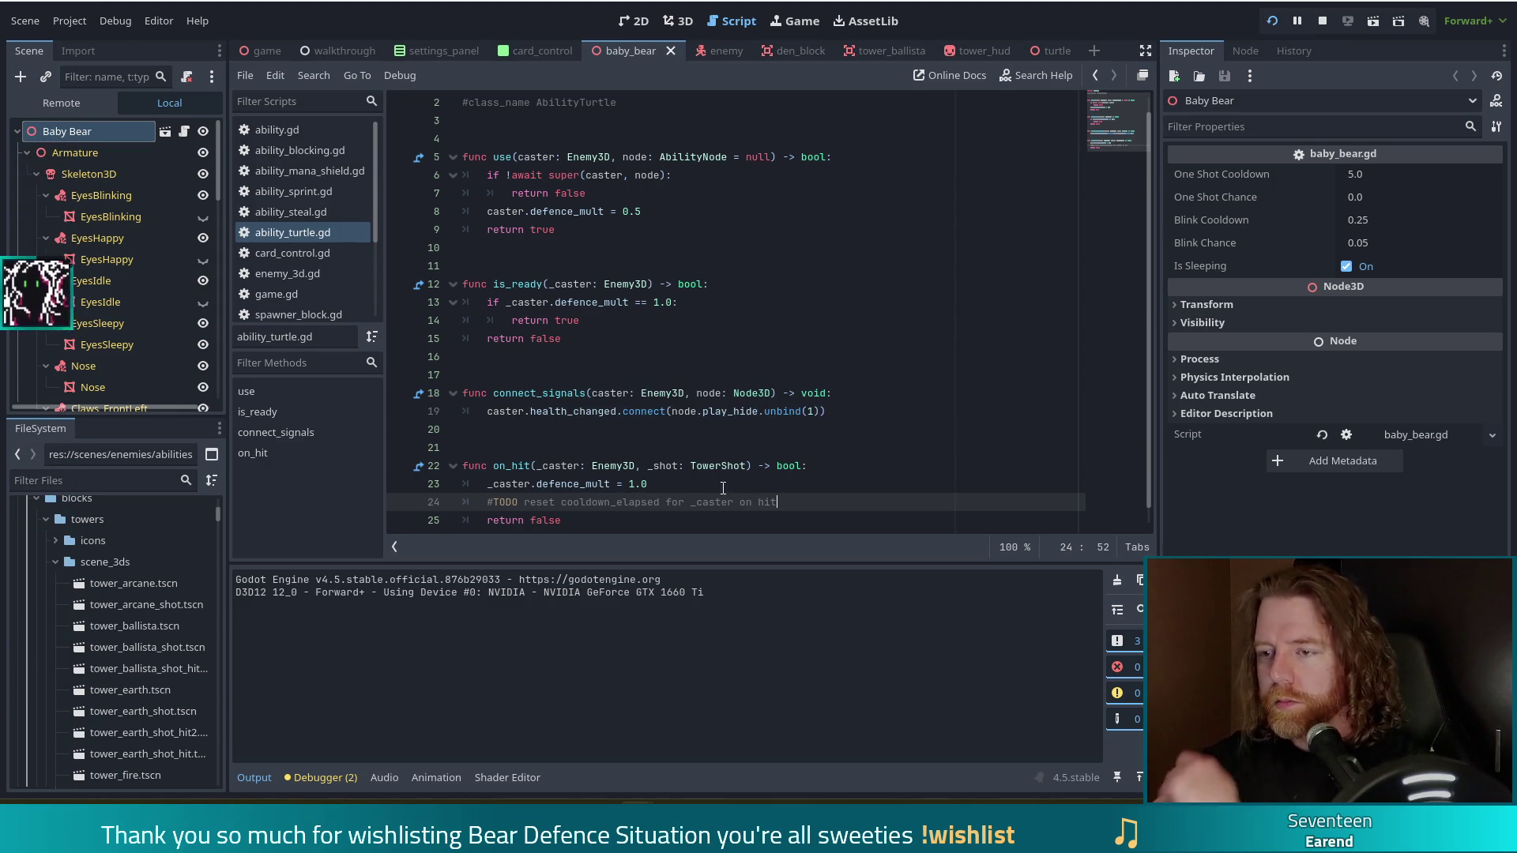
- Review the on_hit signature and the TowerShot reference, then switch to enemy_3d.gd
click(609, 466)
scroll(810, 448, down, 1)
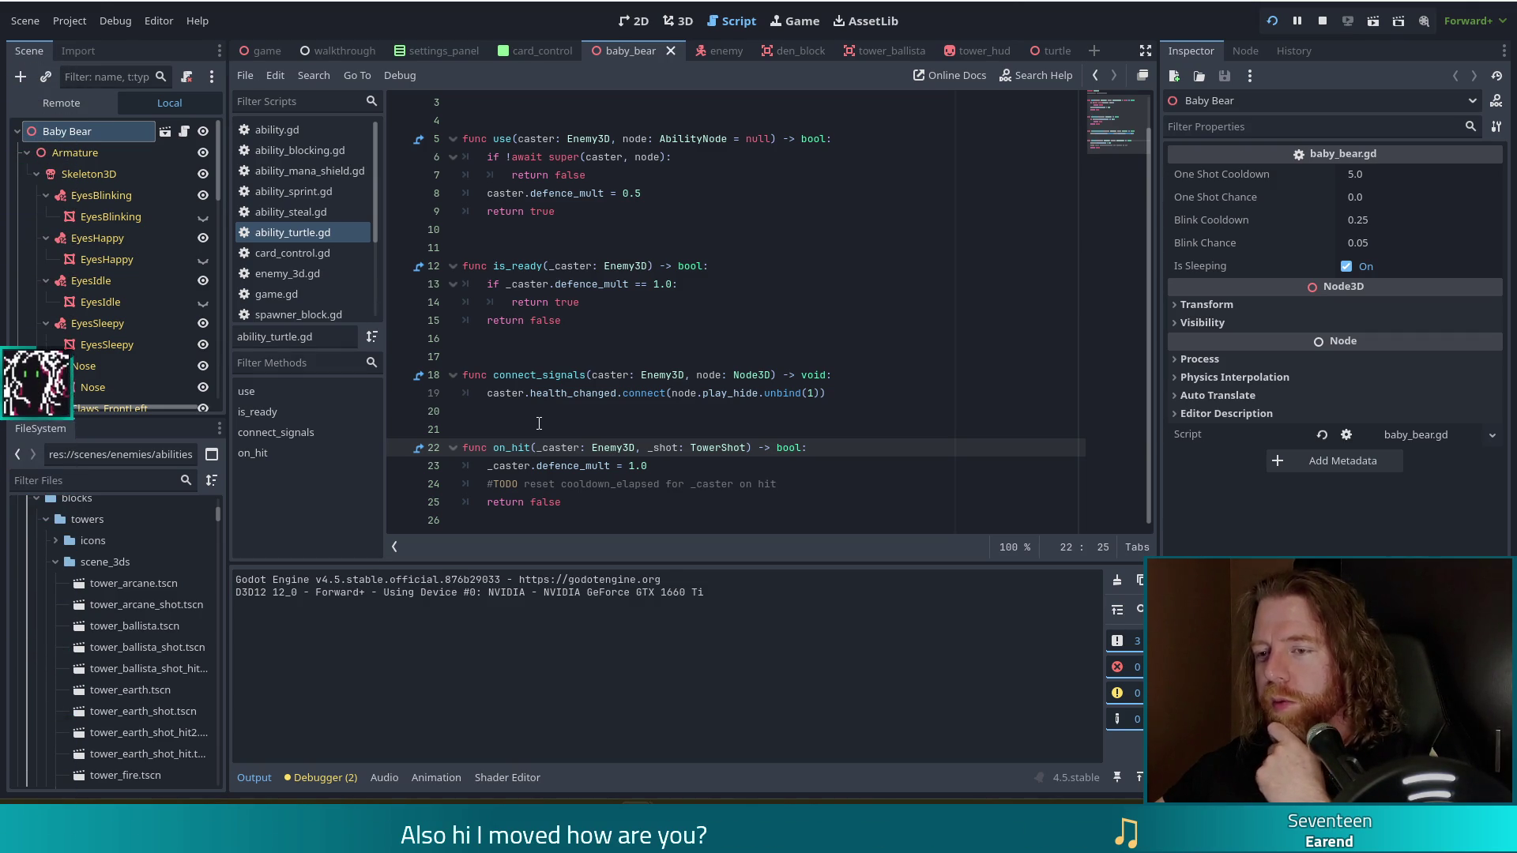
double_click(750, 448)
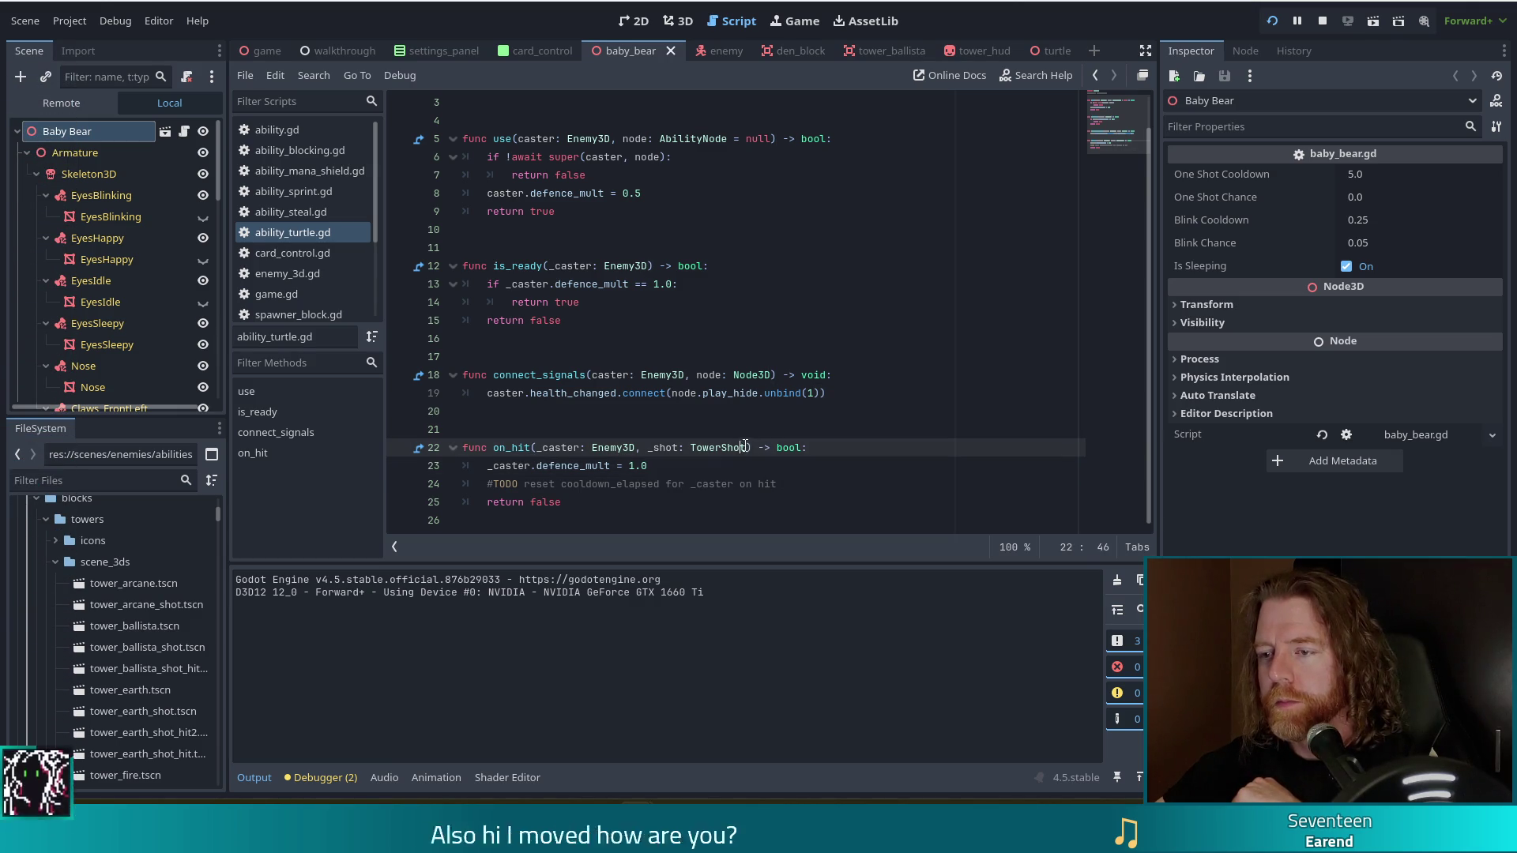
key(Right)
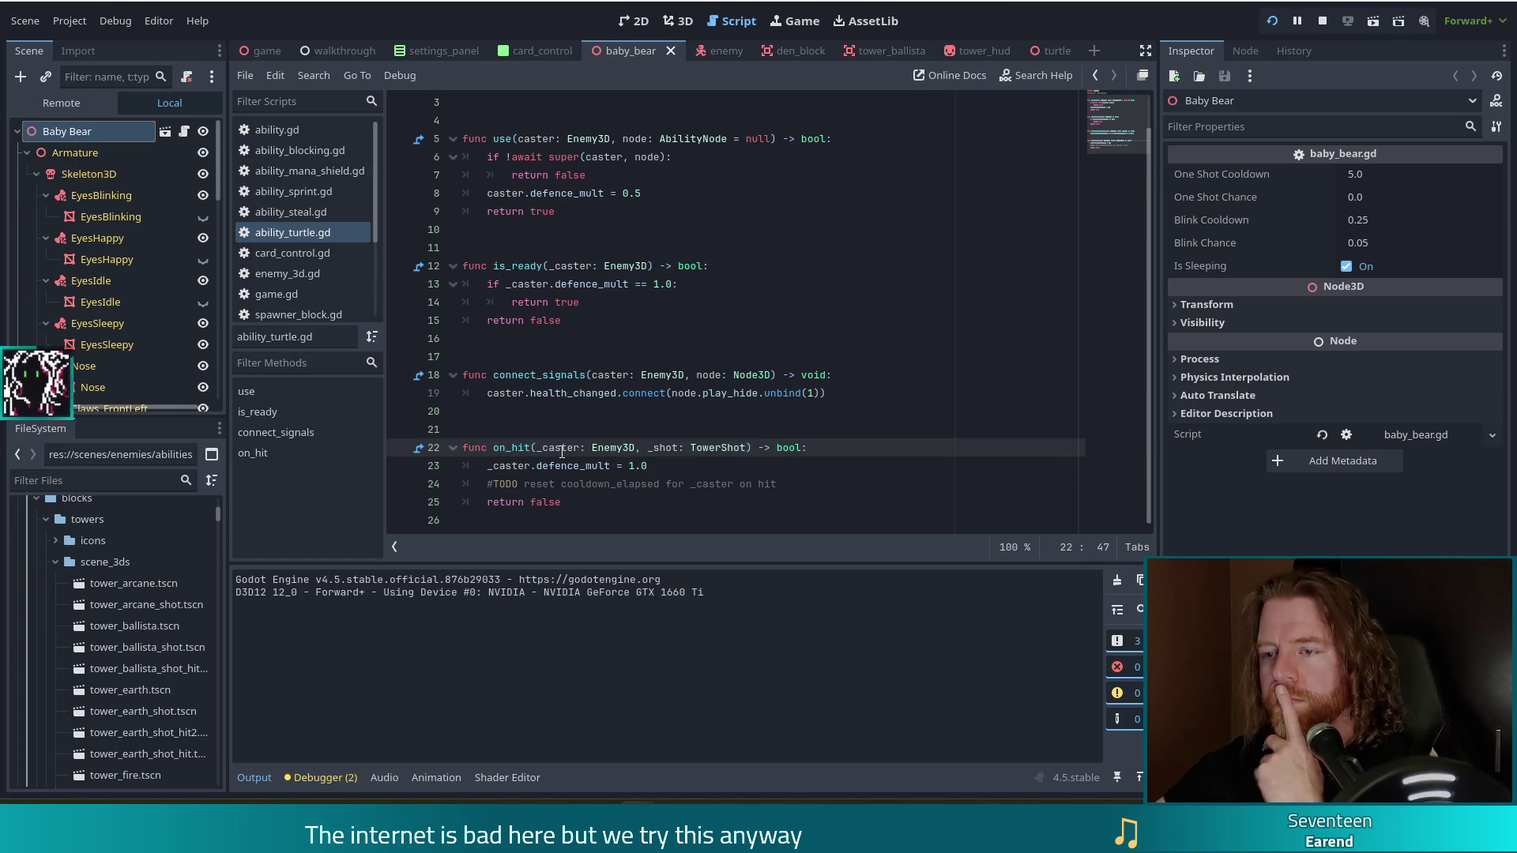
ctrl+click(573, 467)
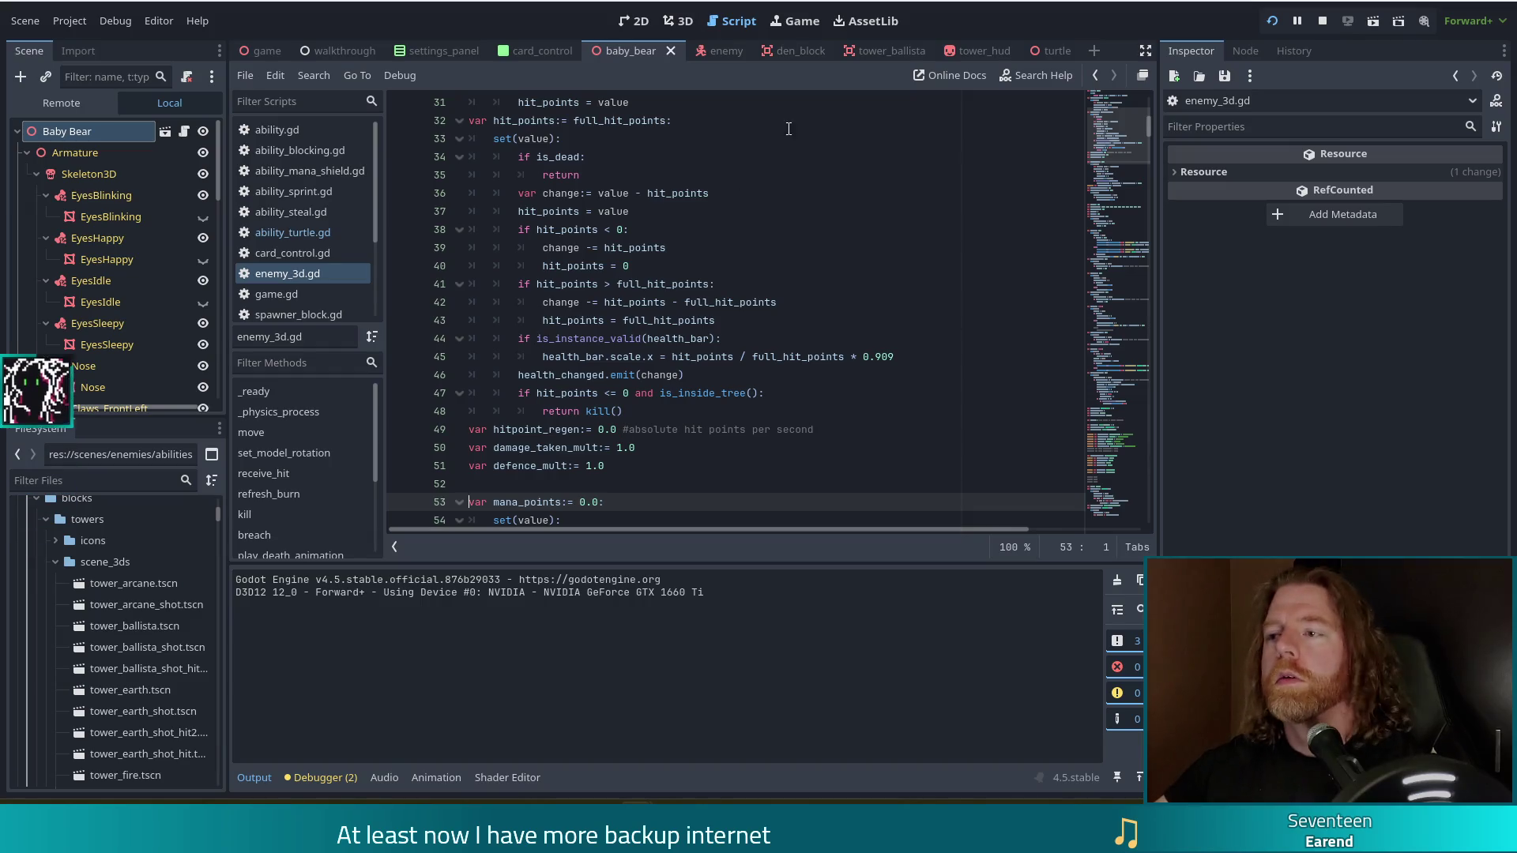
click(1117, 117)
click(813, 249)
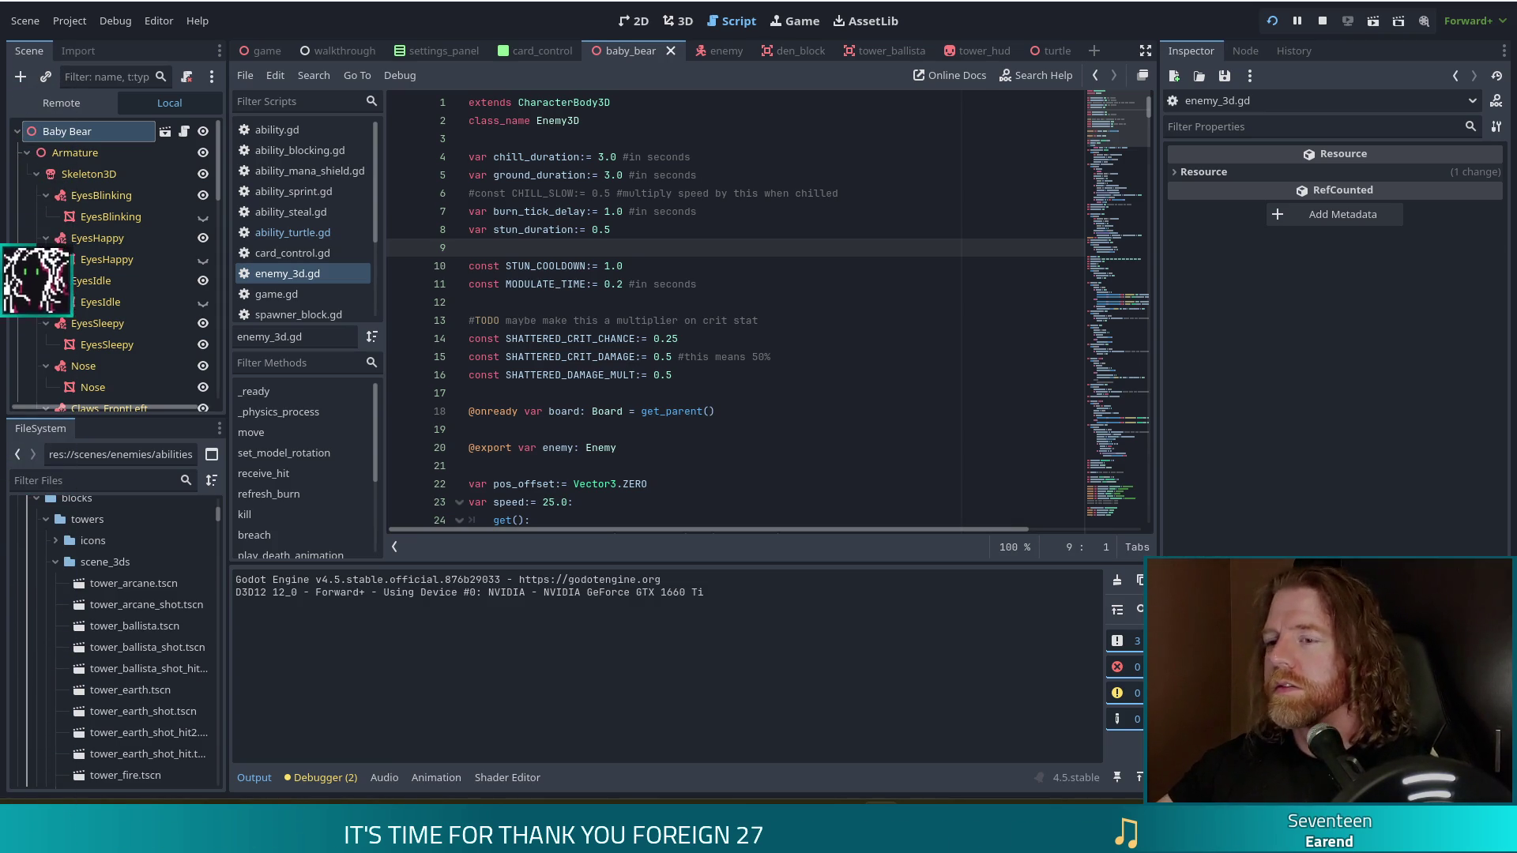
click(741, 319)
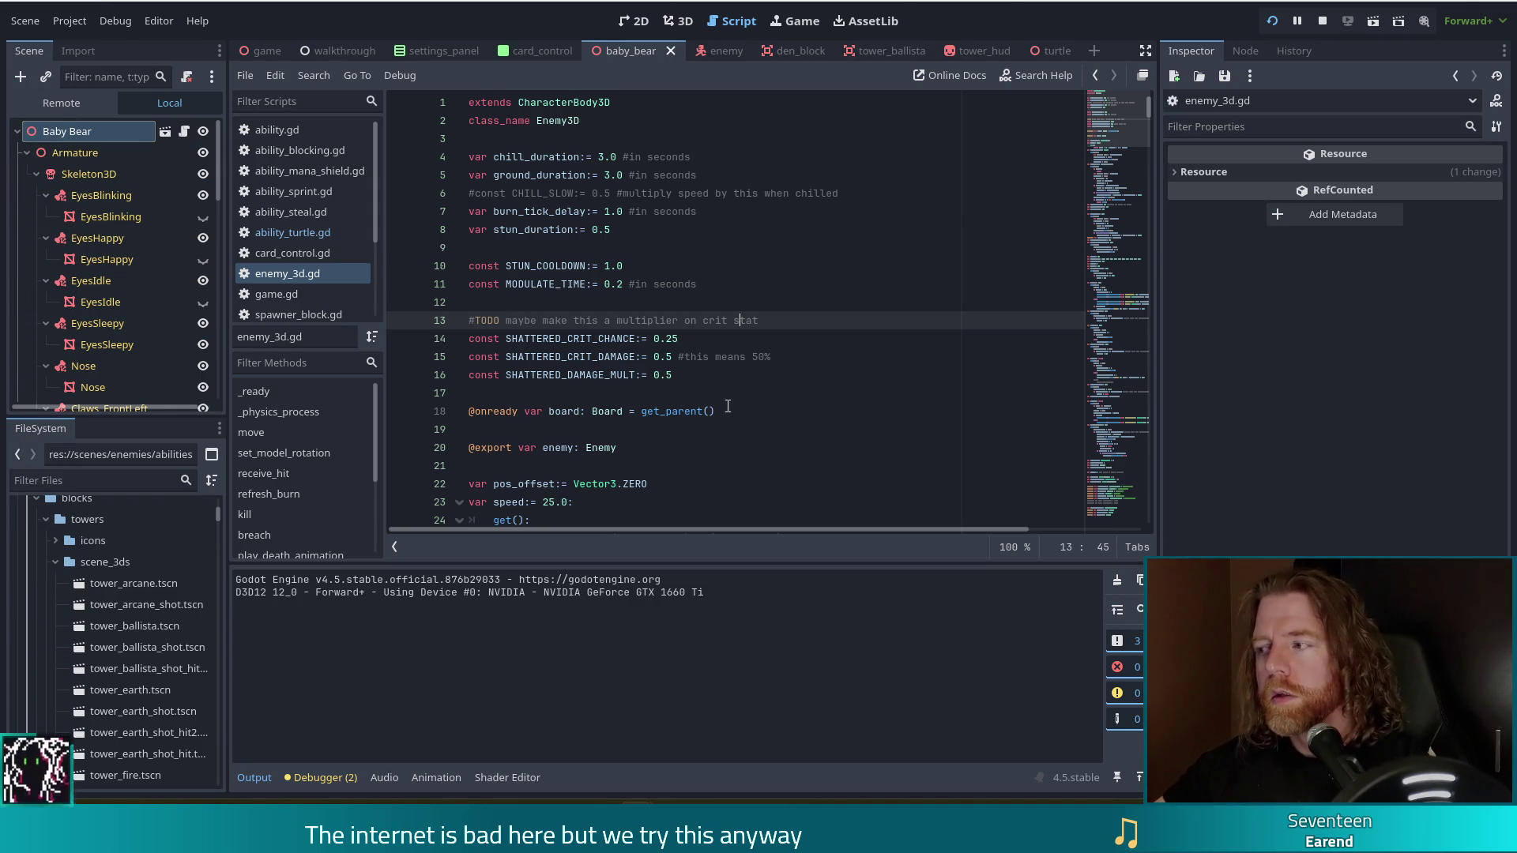
click(814, 342)
- Search enemy_3d.gd for 'elapsed', getting 40 matches starting at chilled_elapsed on line 86
click(820, 316)
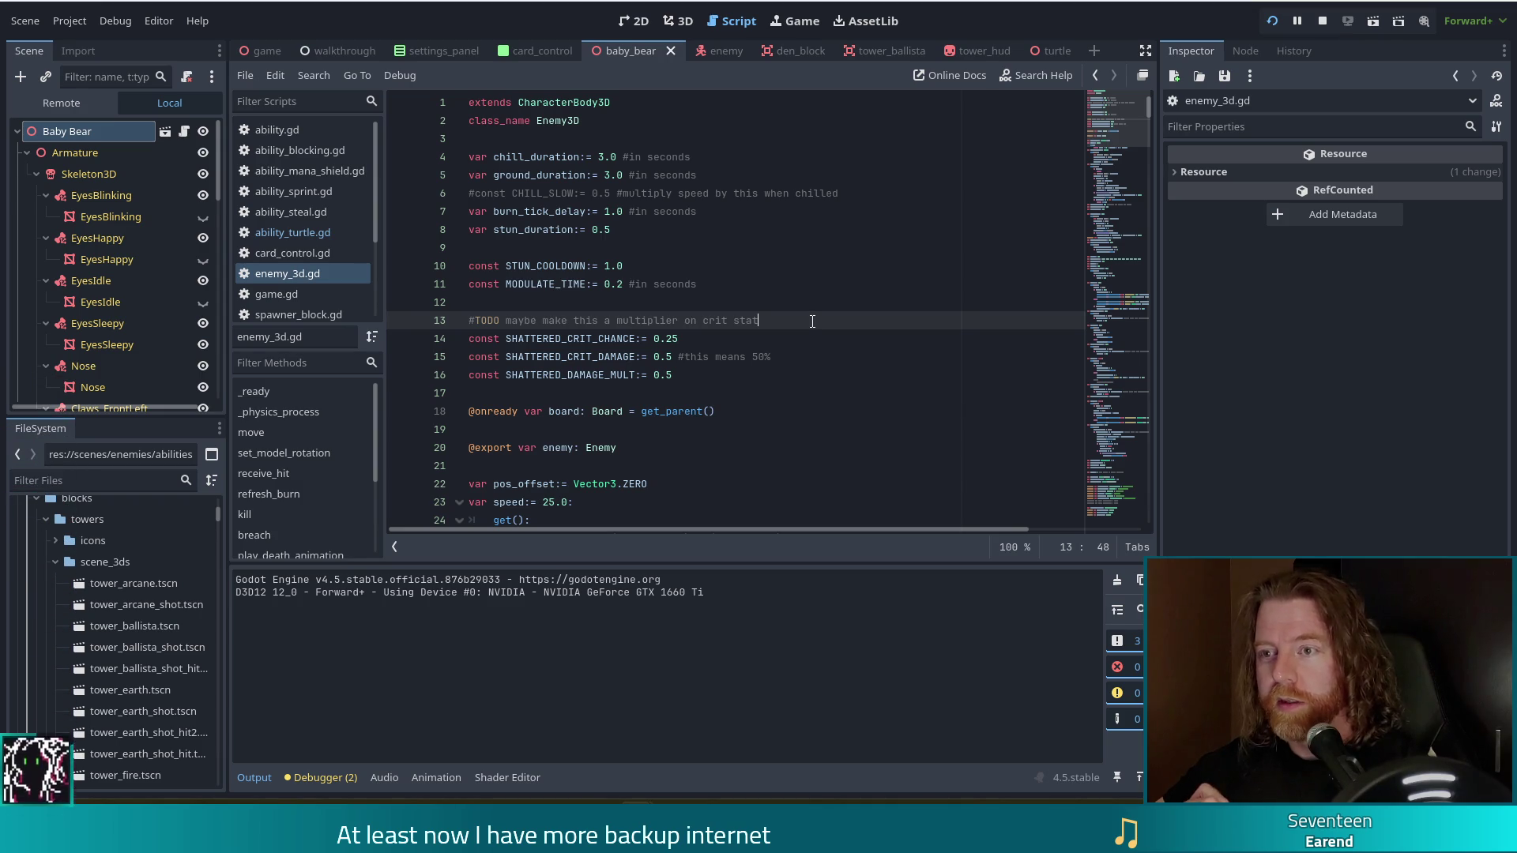
scroll(808, 384, down, 6)
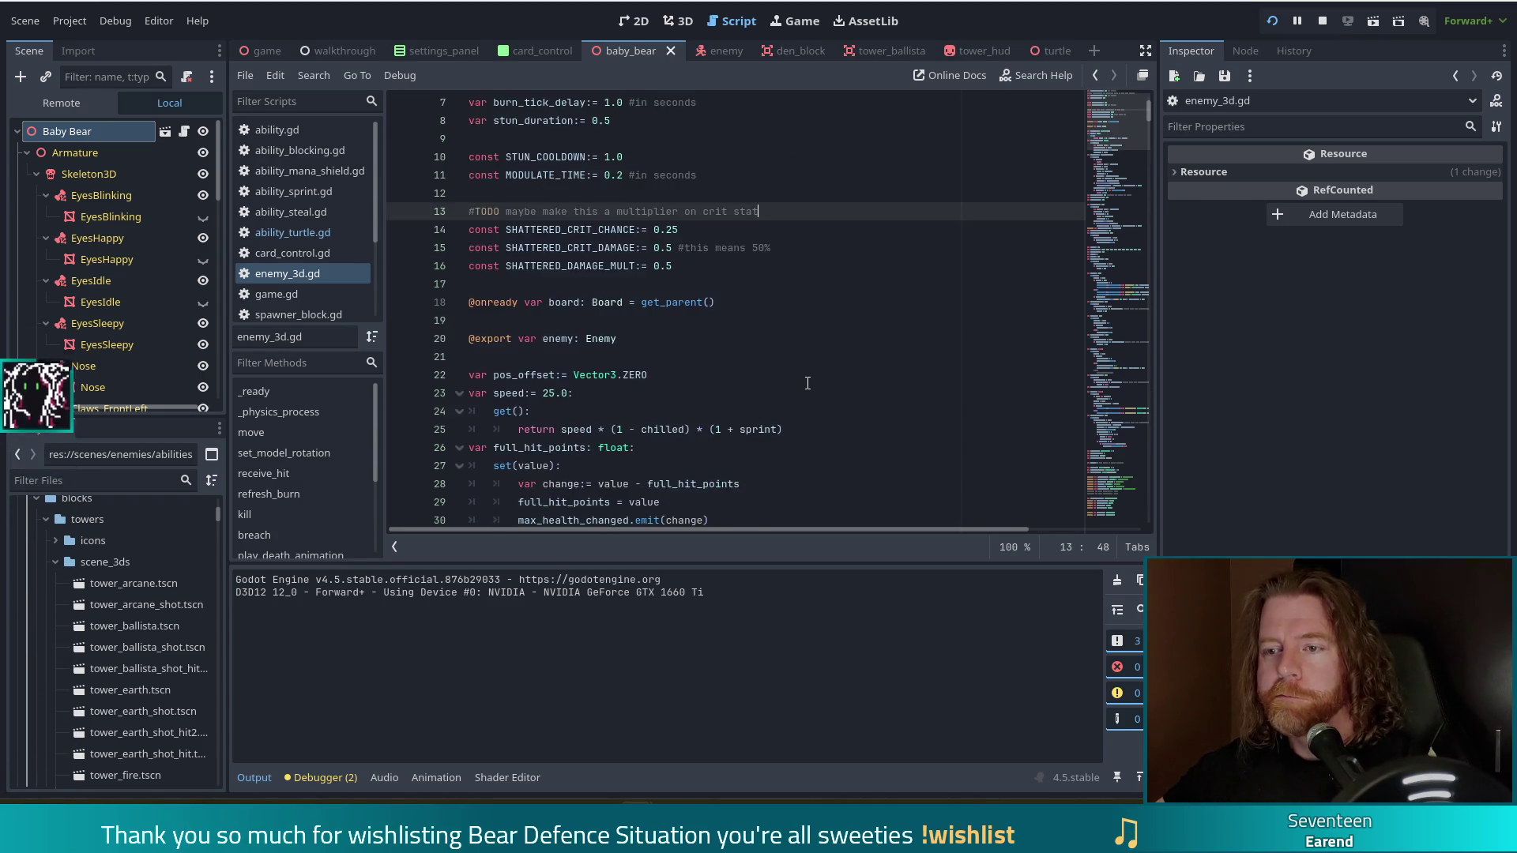
scroll(807, 382, down, 4)
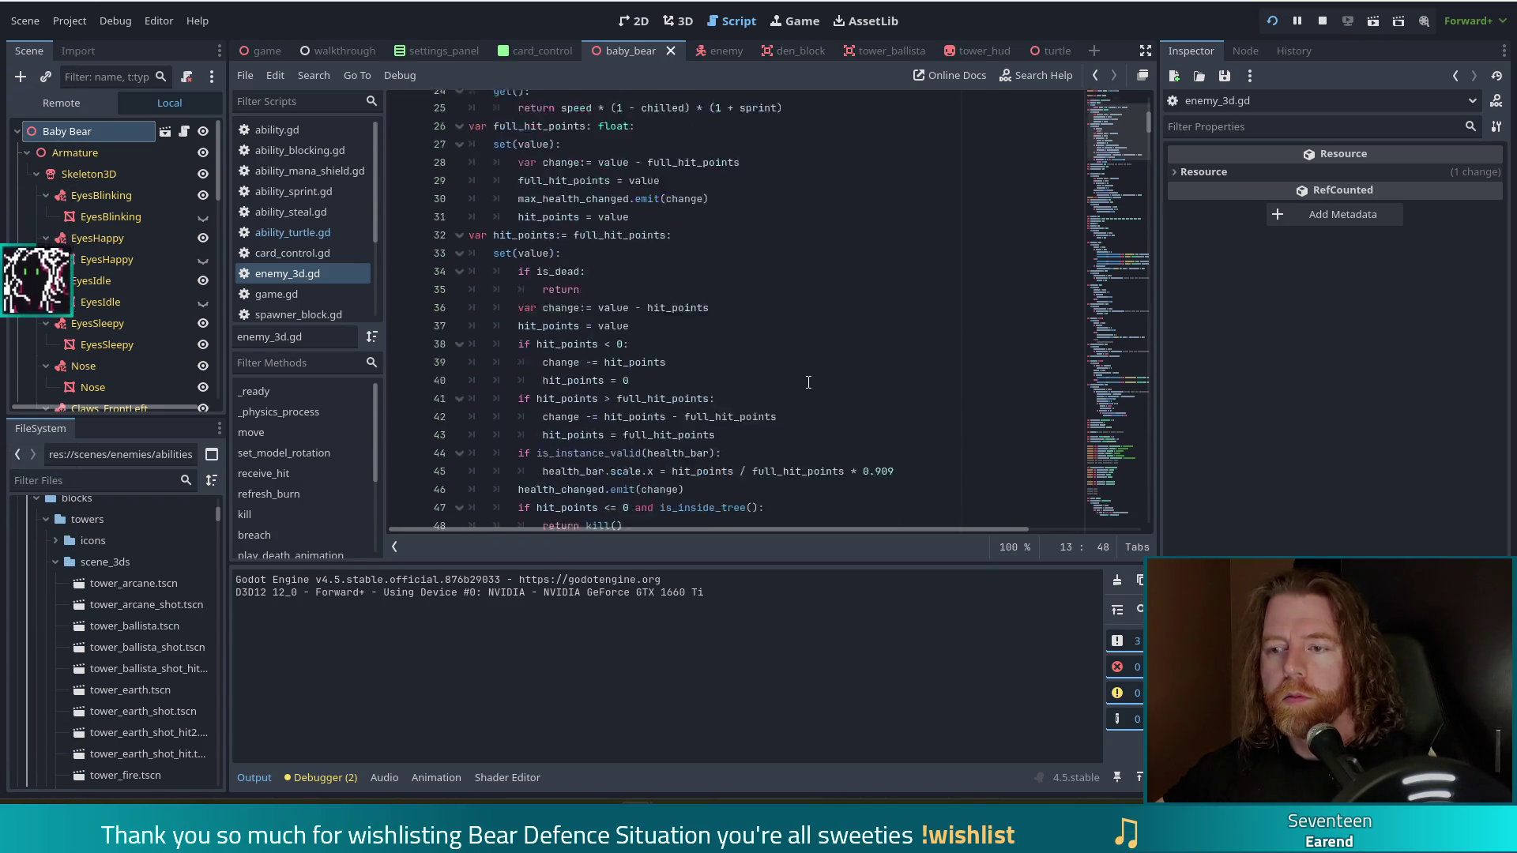
click(744, 341)
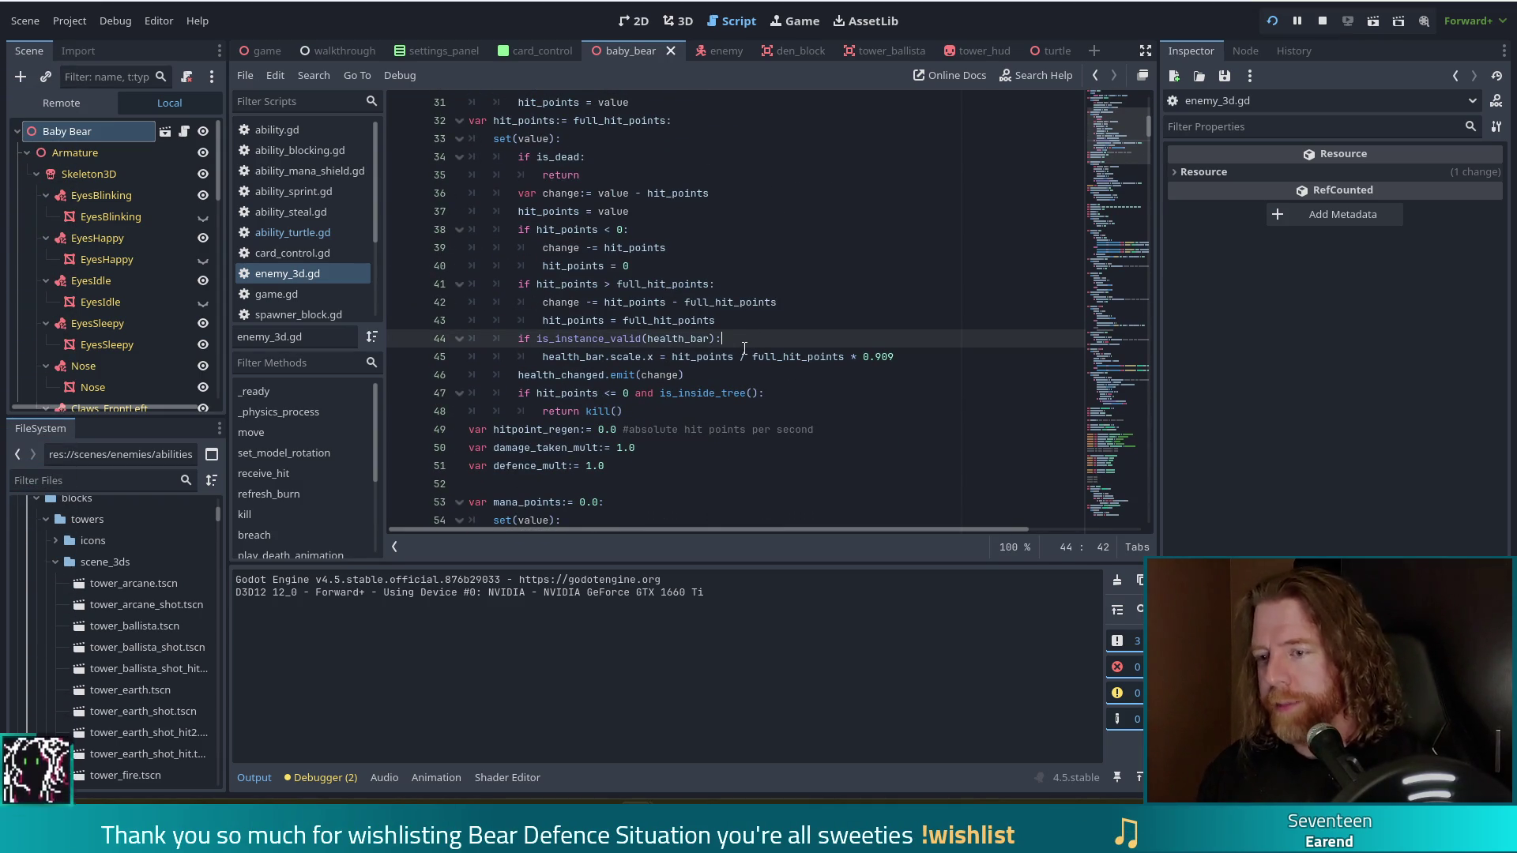
key(ctrl+f)
text(elaps)
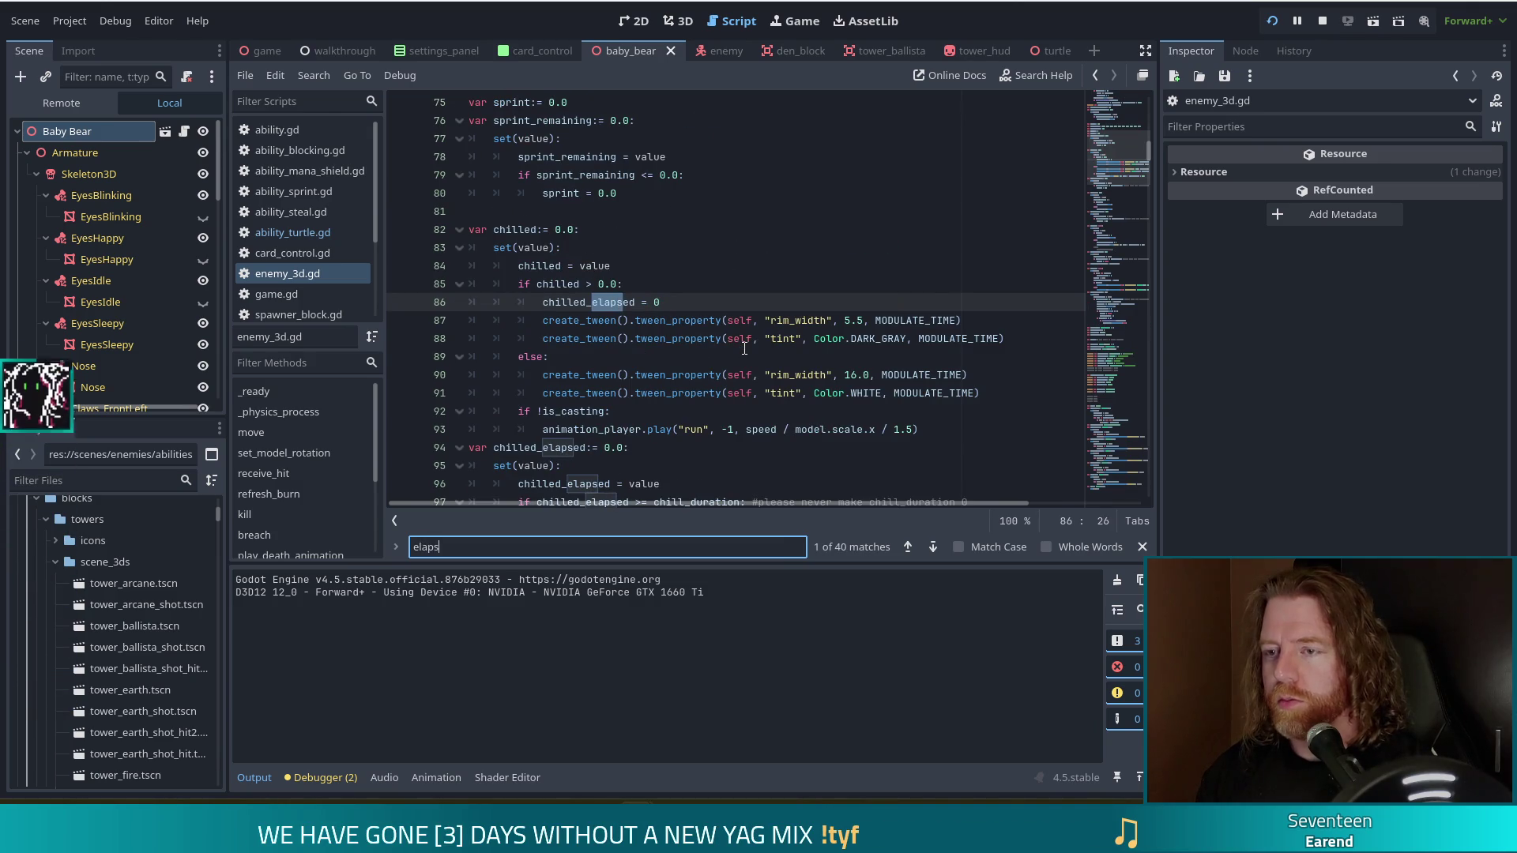
text(ed)
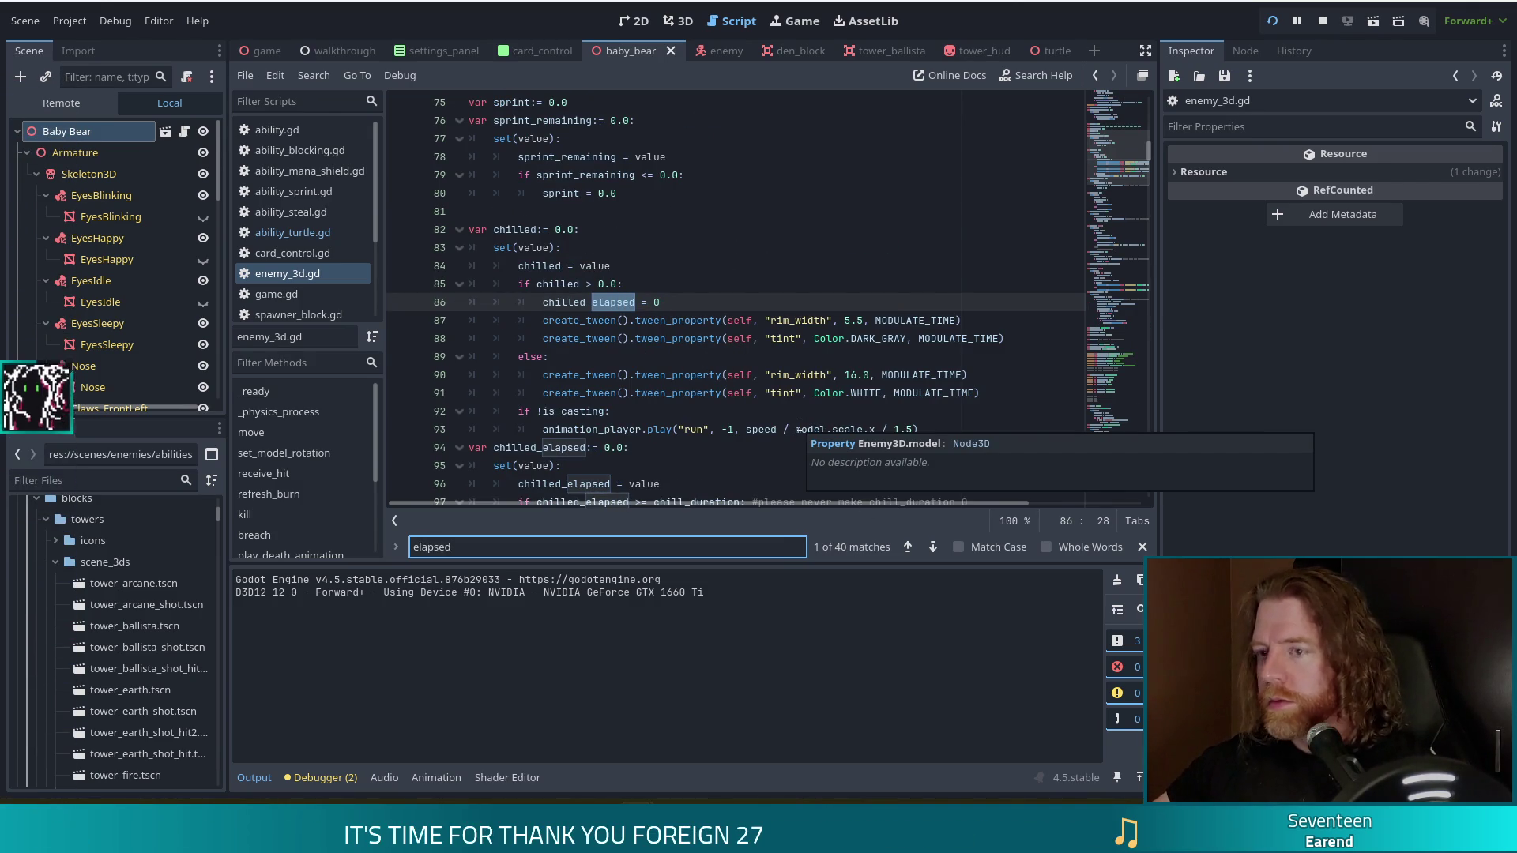
key(ctrl+a)
- Search for 'abilities' (22 matches) and place the caret after the abilities_elapsed declaration, line 165
text(abilities)
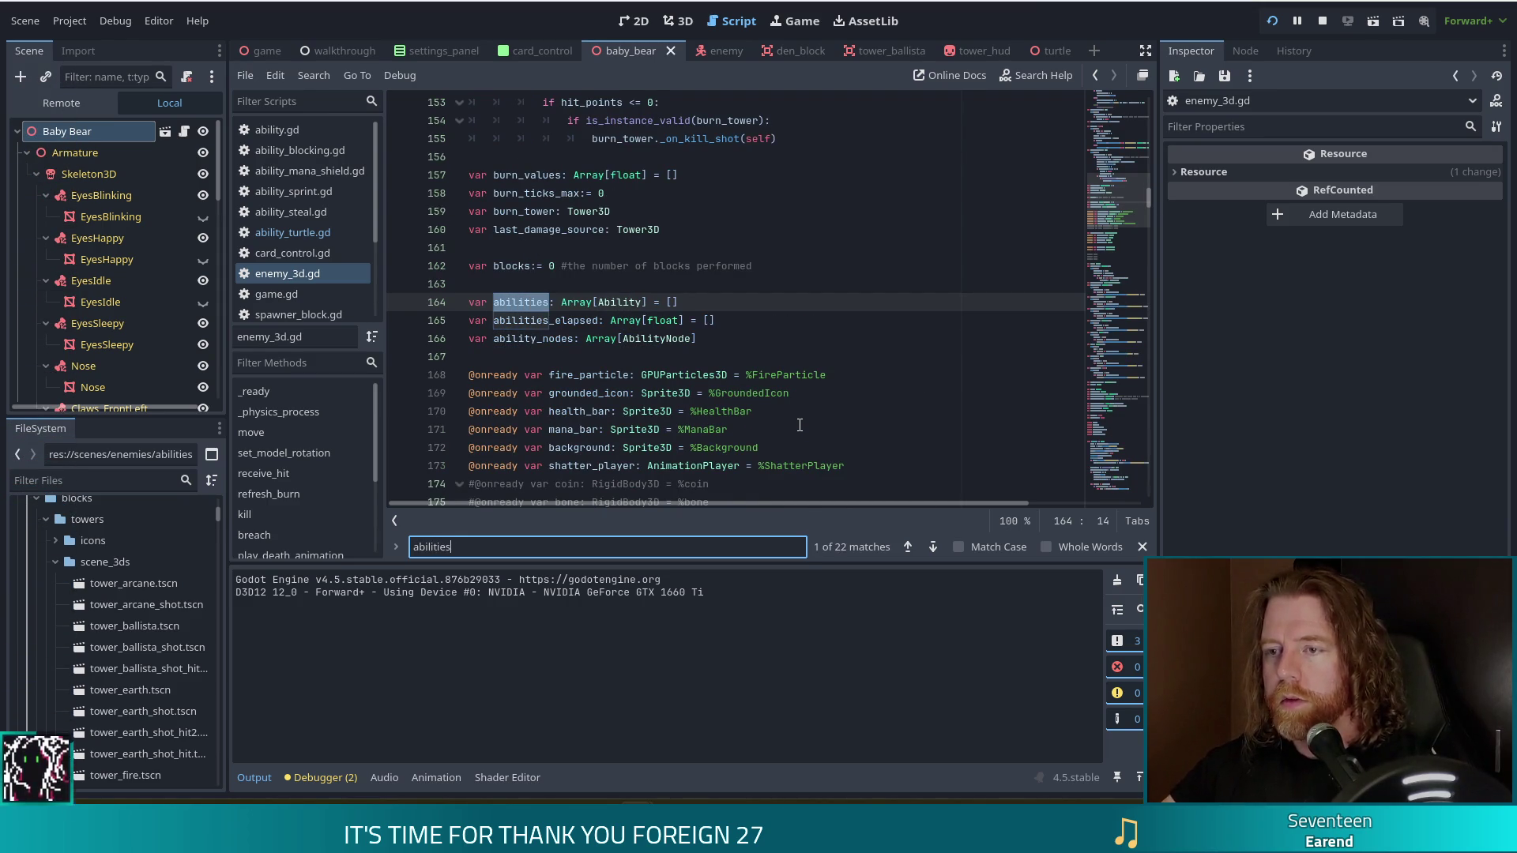
click(600, 321)
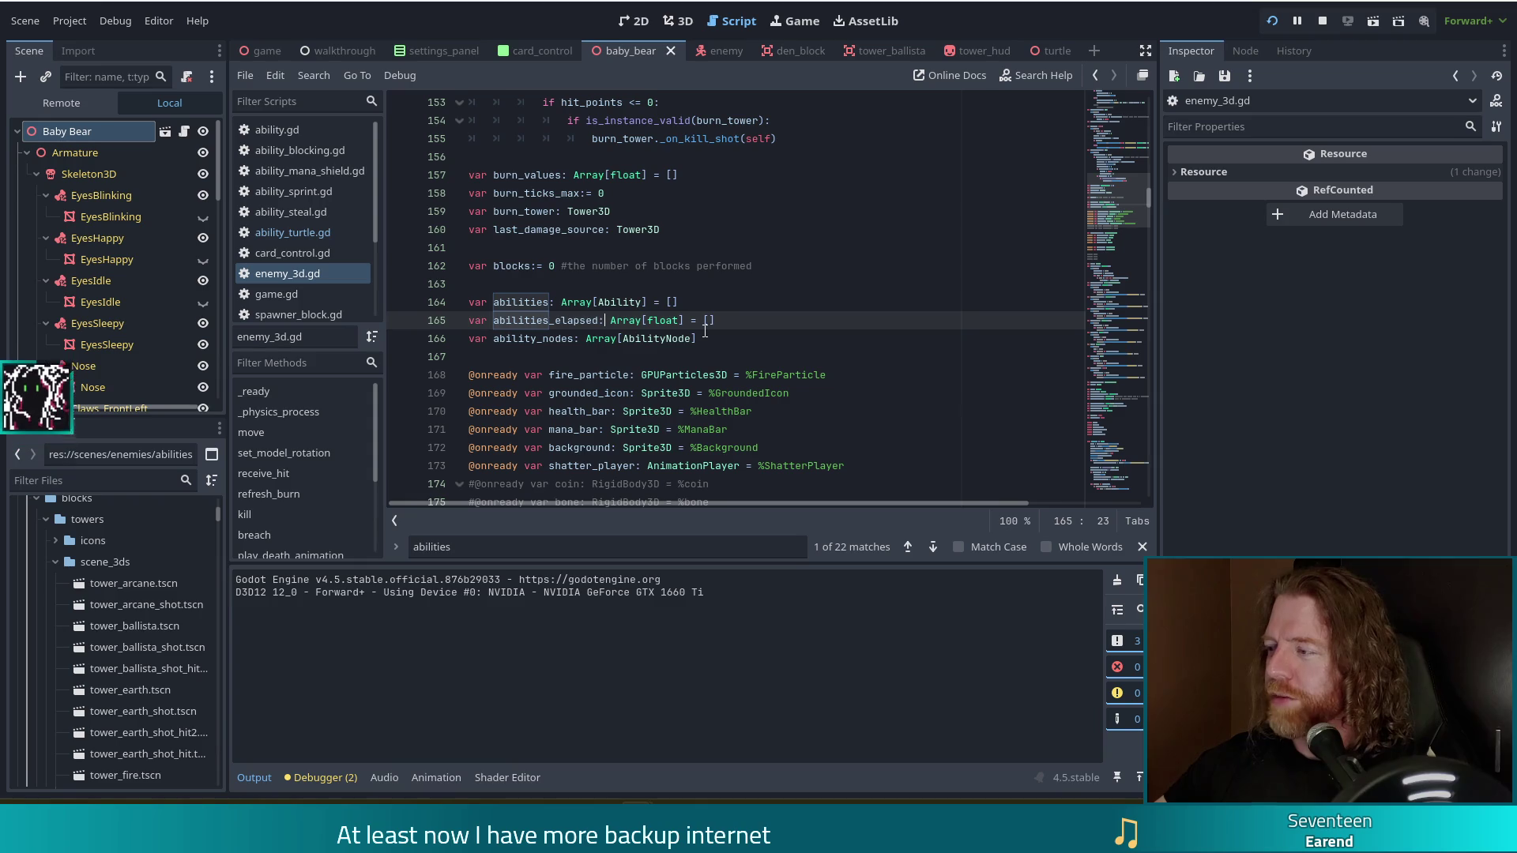
click(738, 322)
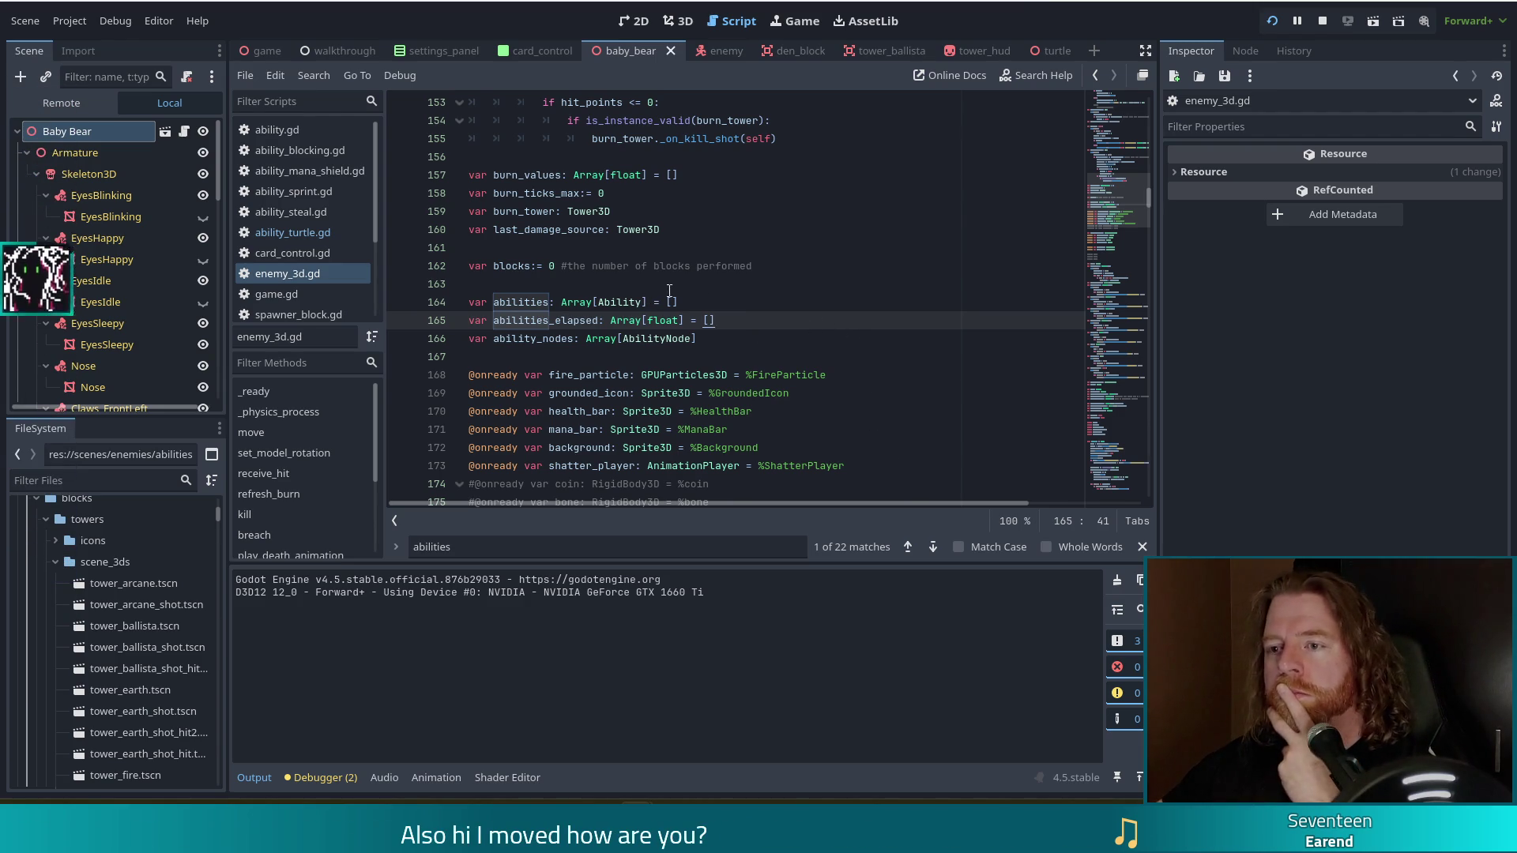
- Scroll down to the ability-casting loop with mana cost deduction, lines 618–635
click(695, 290)
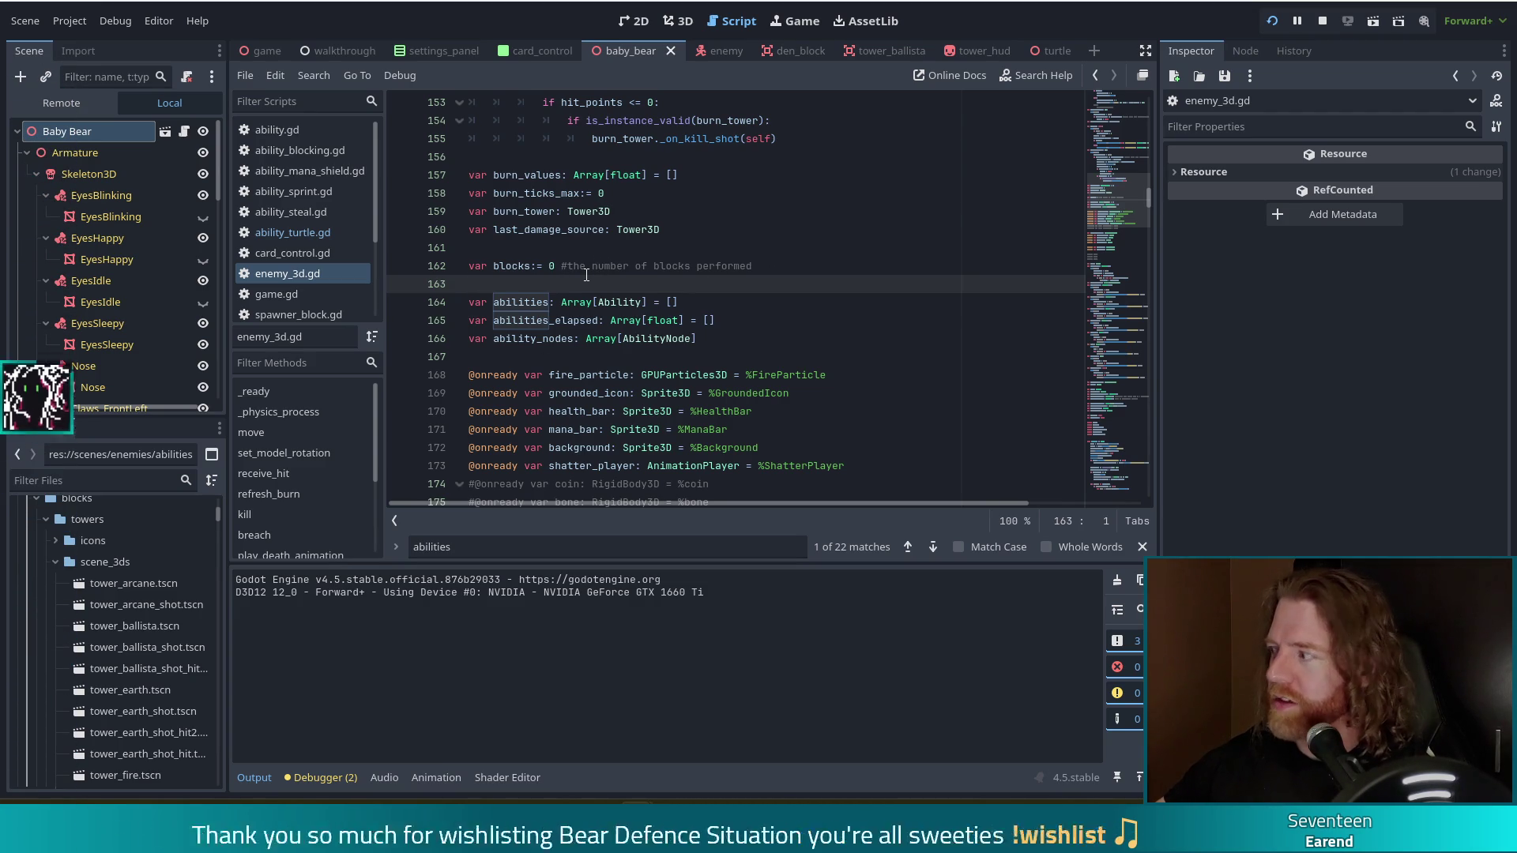
click(716, 320)
drag(1118, 197, 1111, 490)
scroll(889, 298, up, 5)
scroll(889, 298, up, 5)
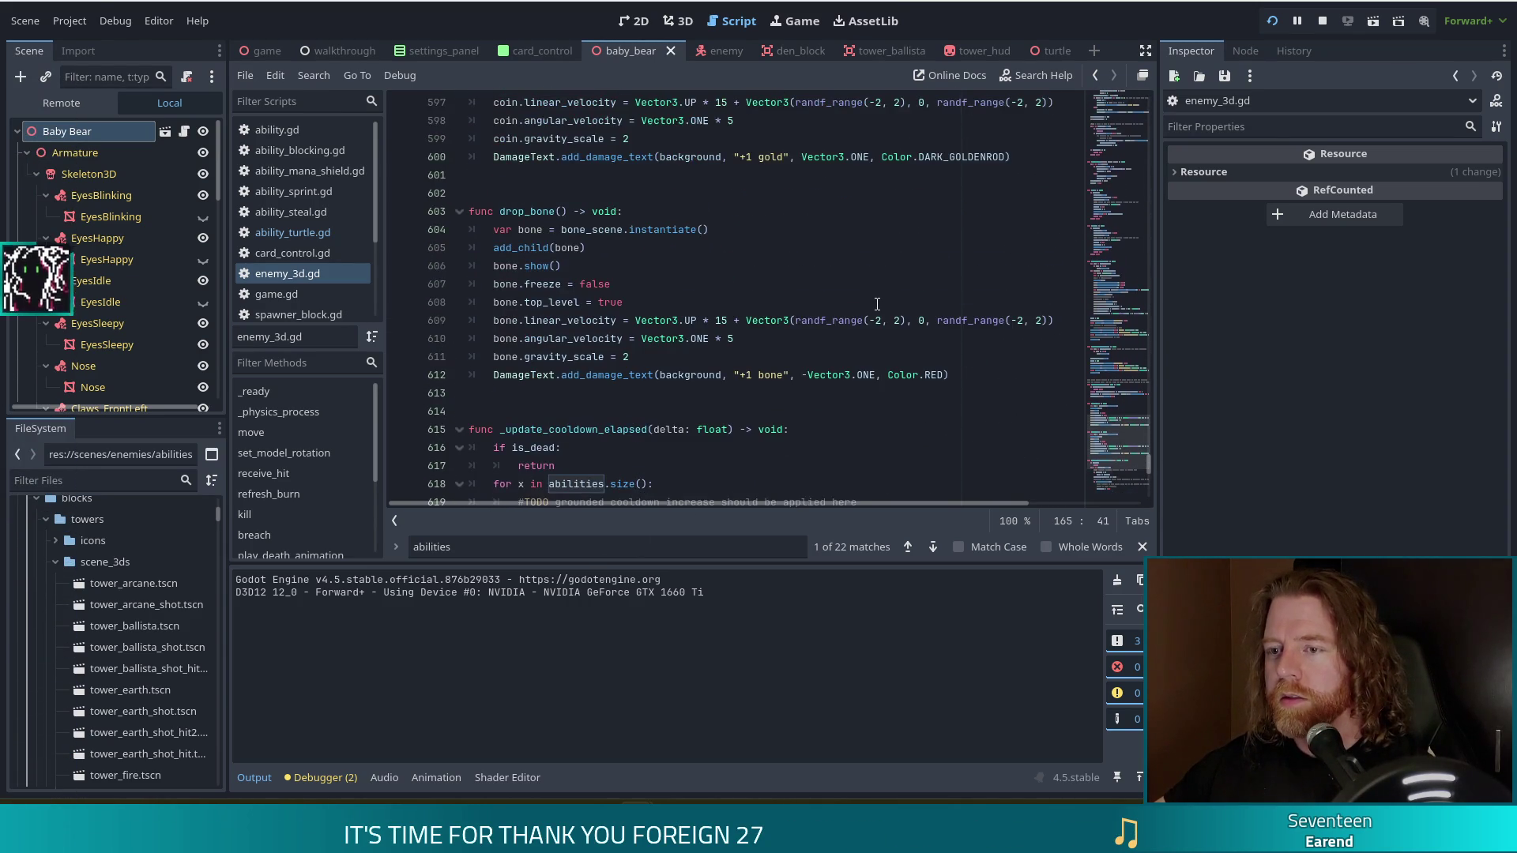
scroll(870, 304, down, 5)
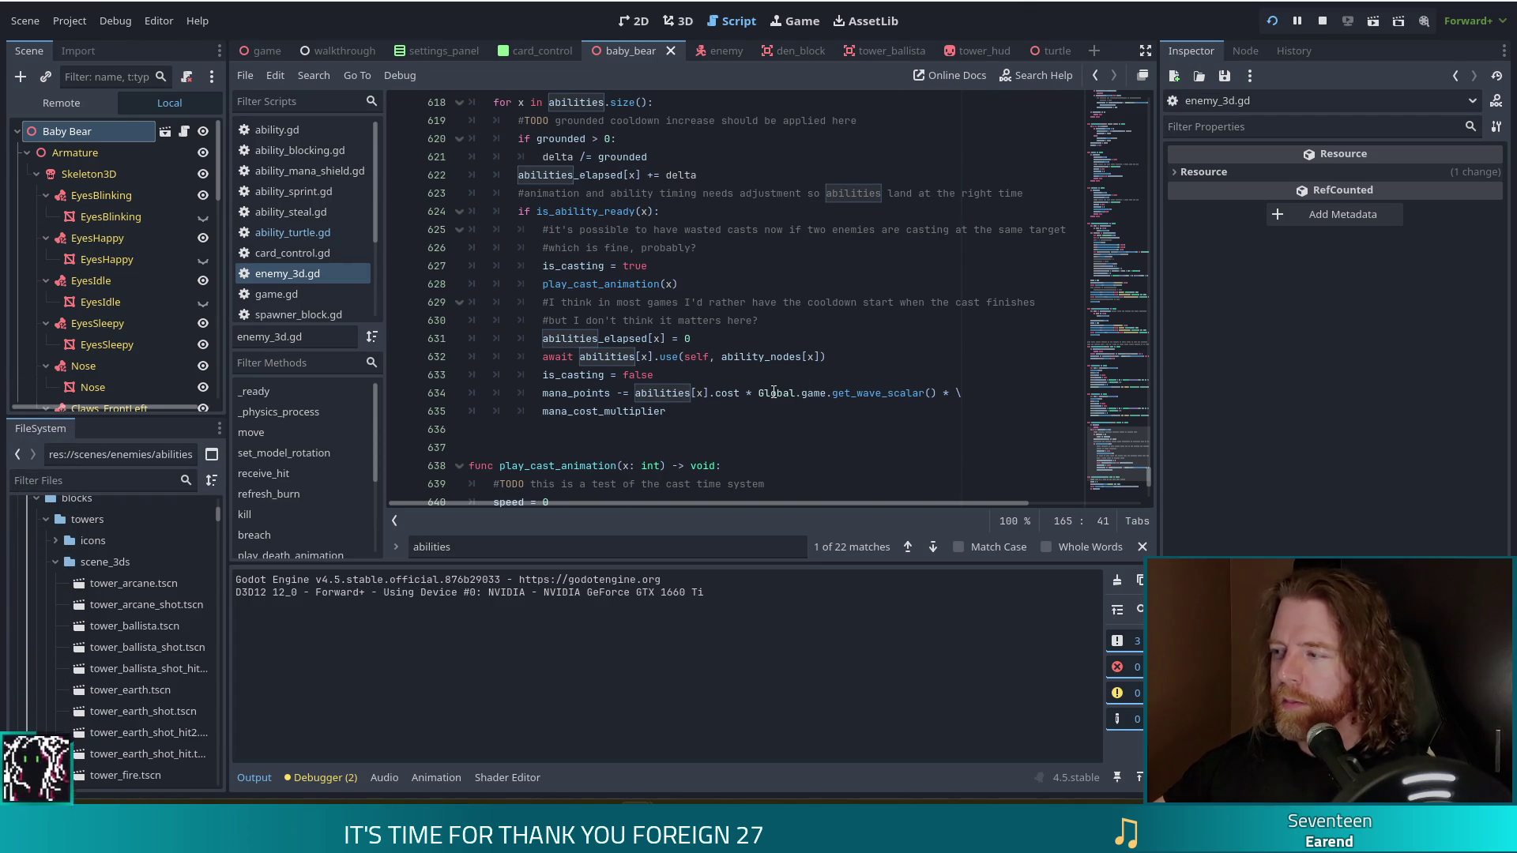
mouse_move(773, 392)
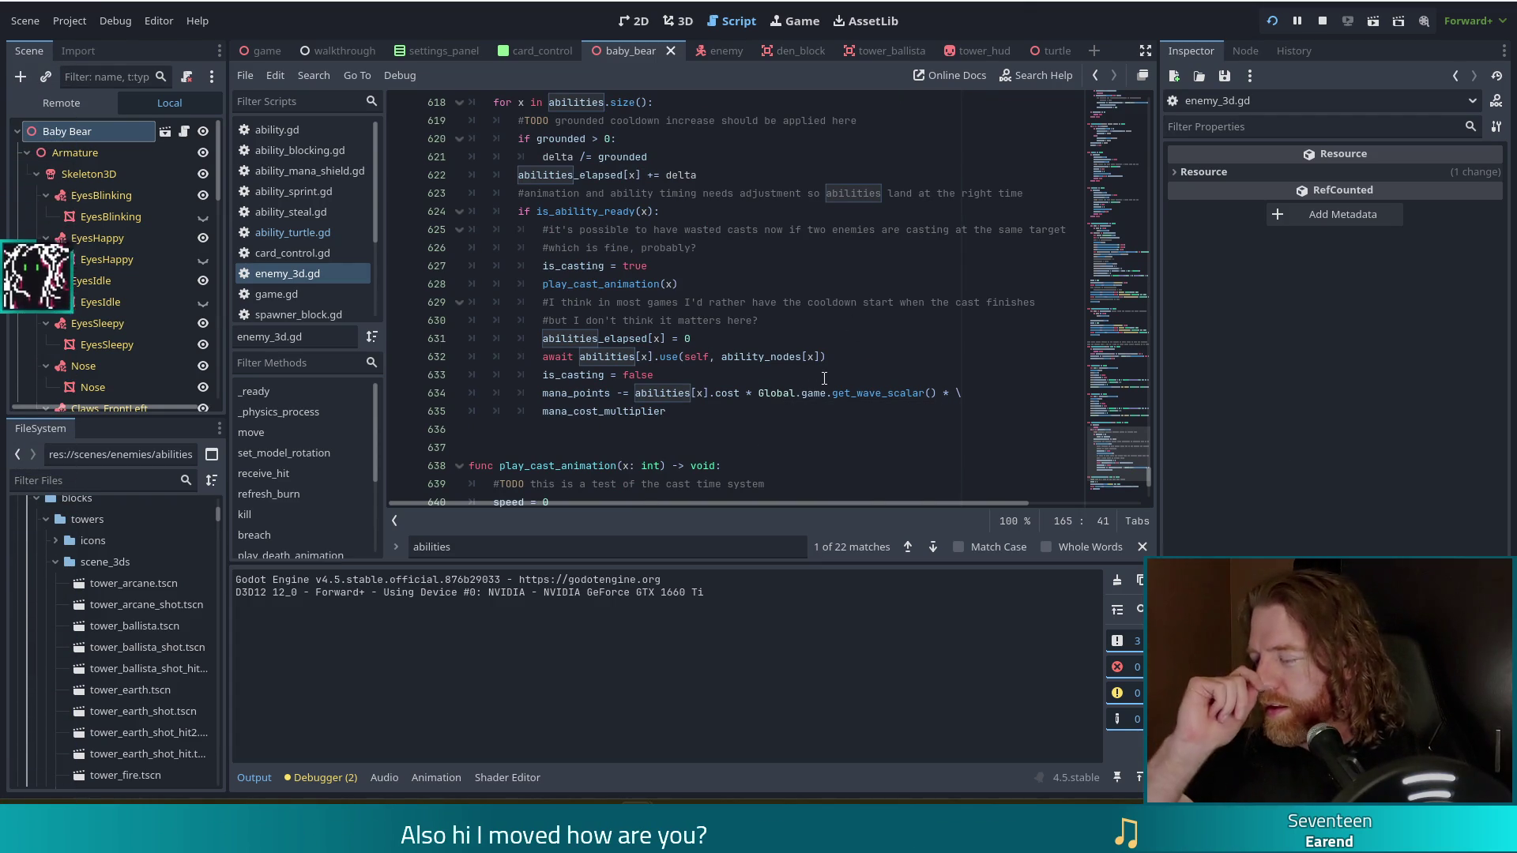
click(732, 410)
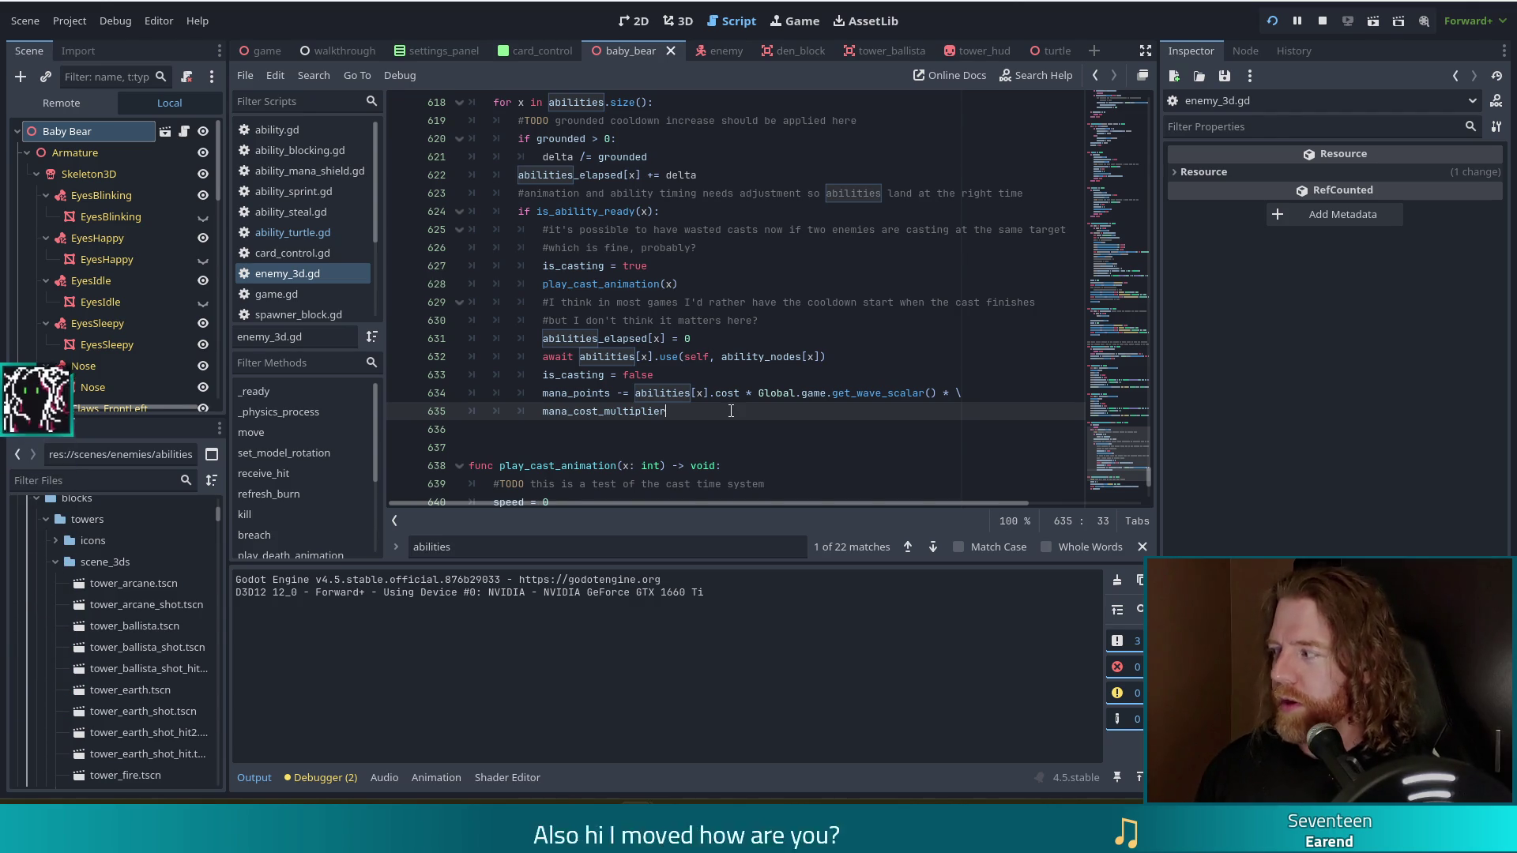
- Add blank lines after the casting loop and type 'func get_ability_index'
key(Return)
key(BackSpace)
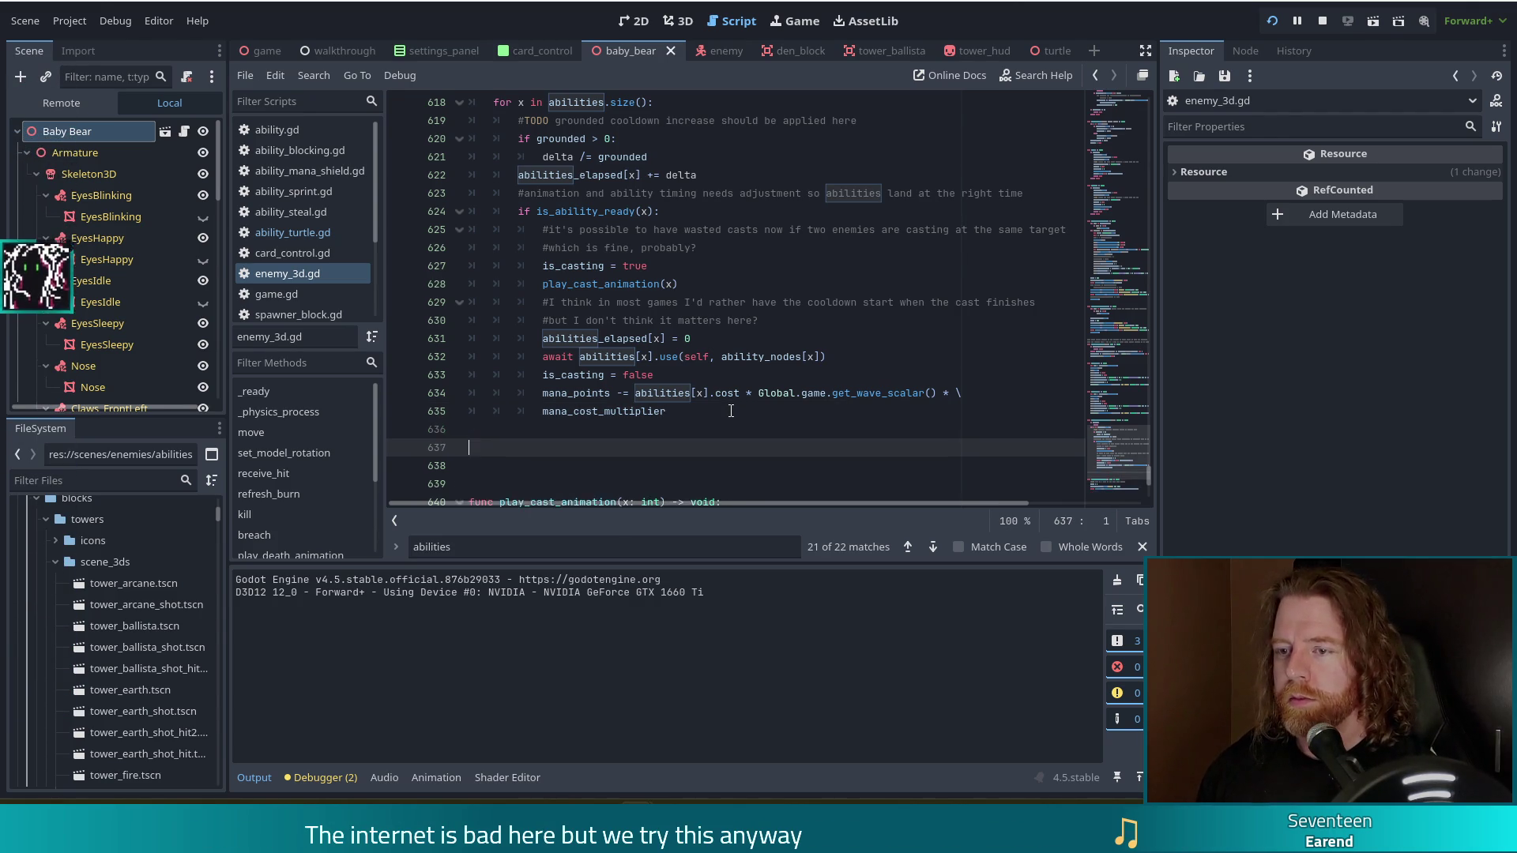
key(Return)
key(Return)
scroll(695, 345, down, 2)
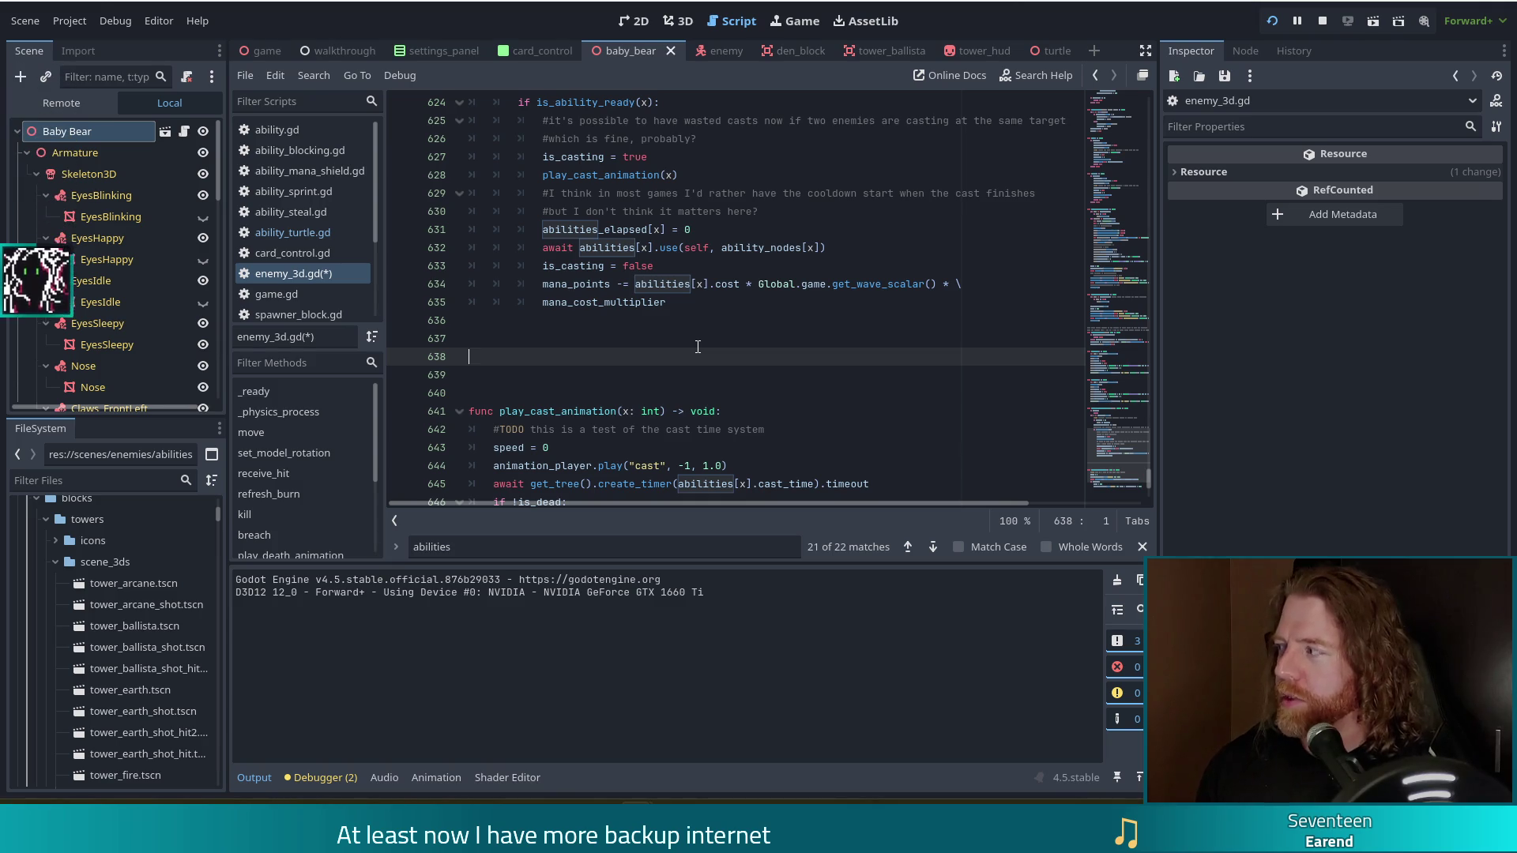
text(func )
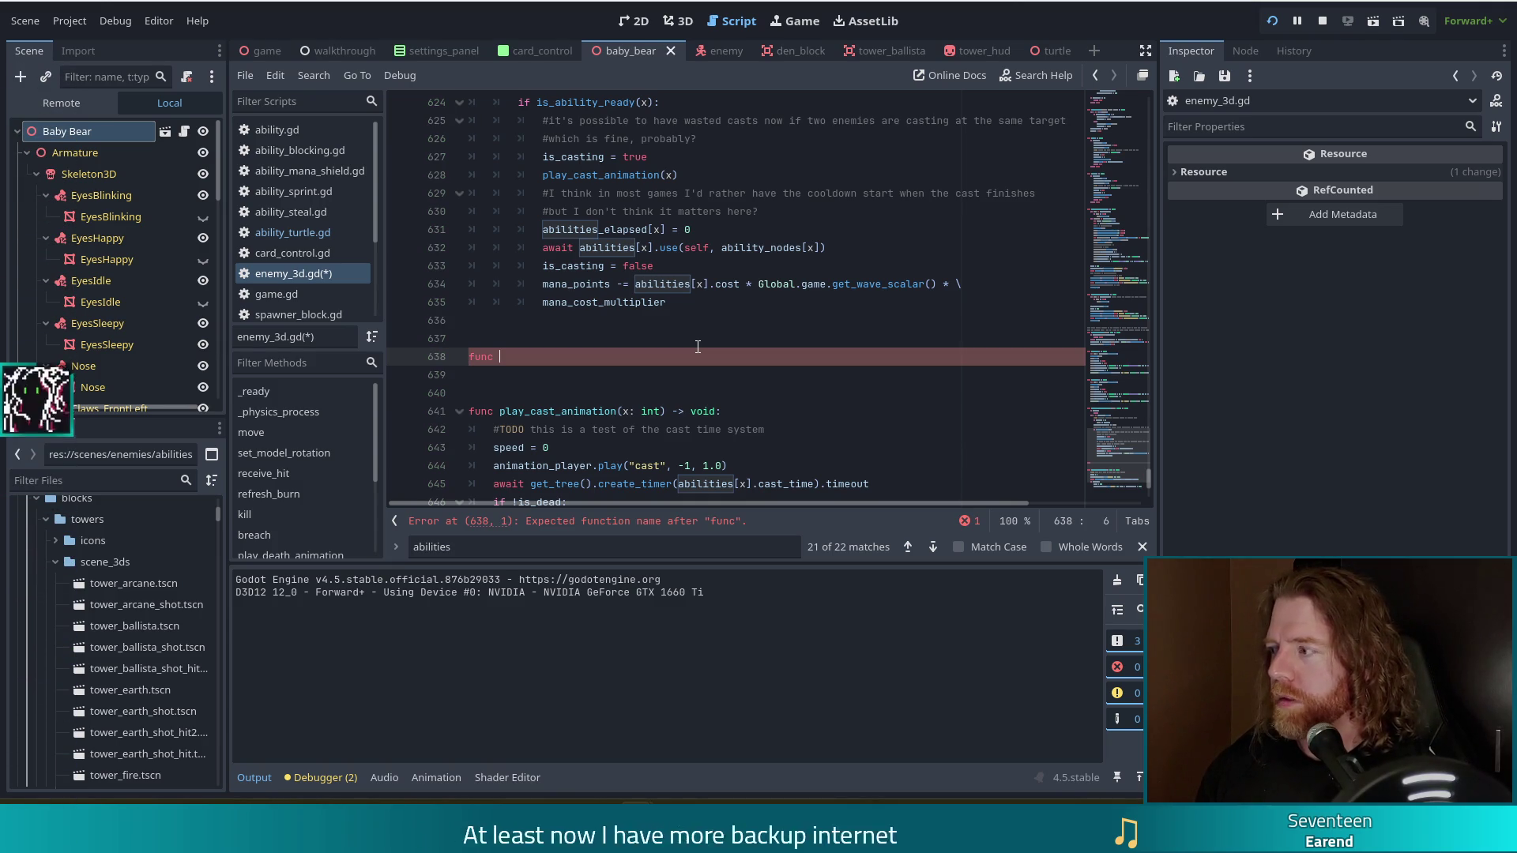
text(get_abi)
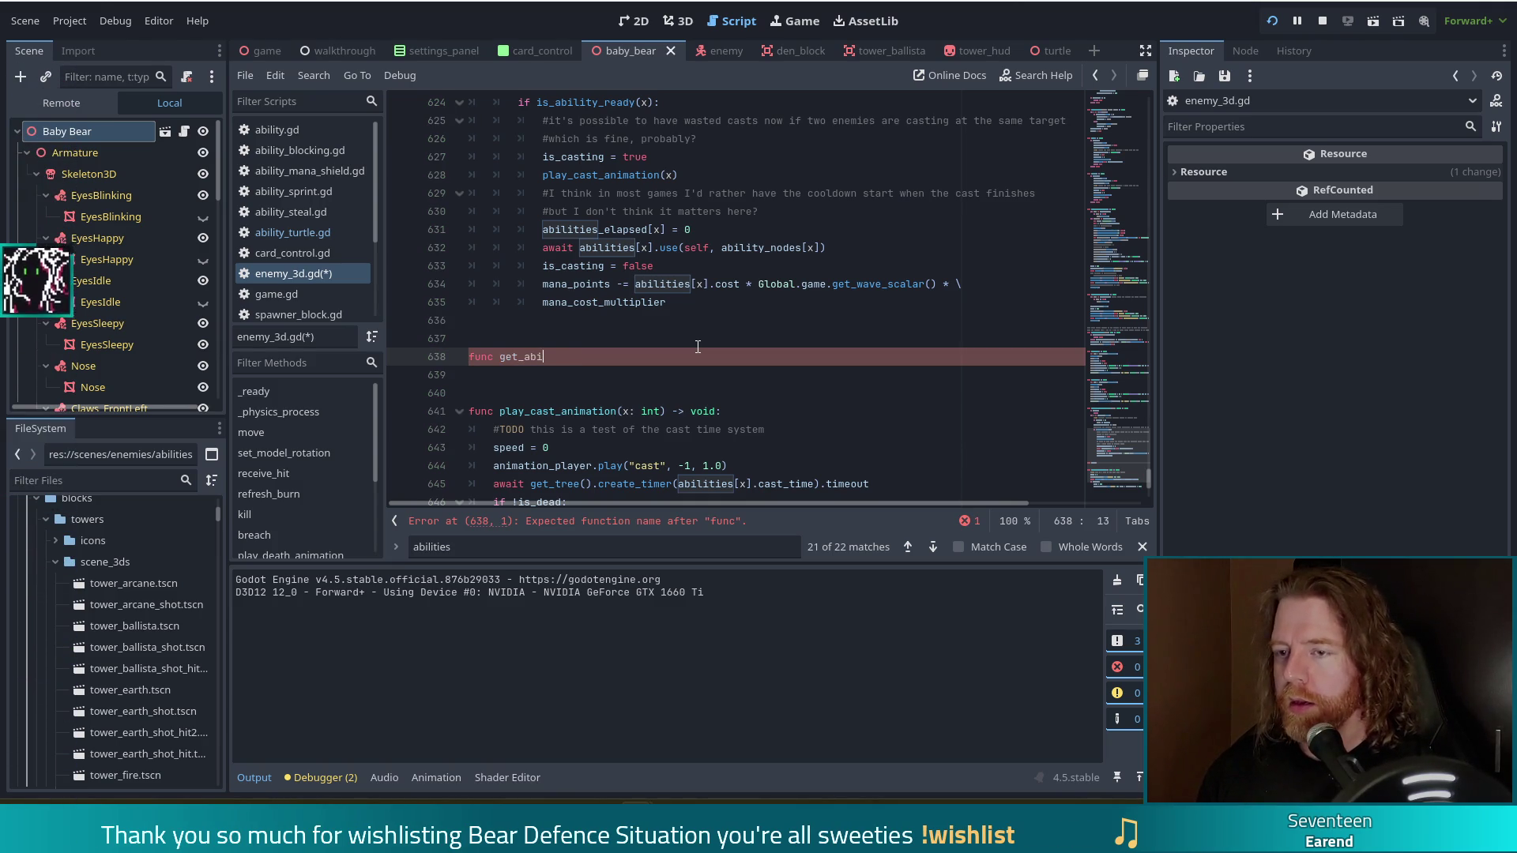
text(lity_index)
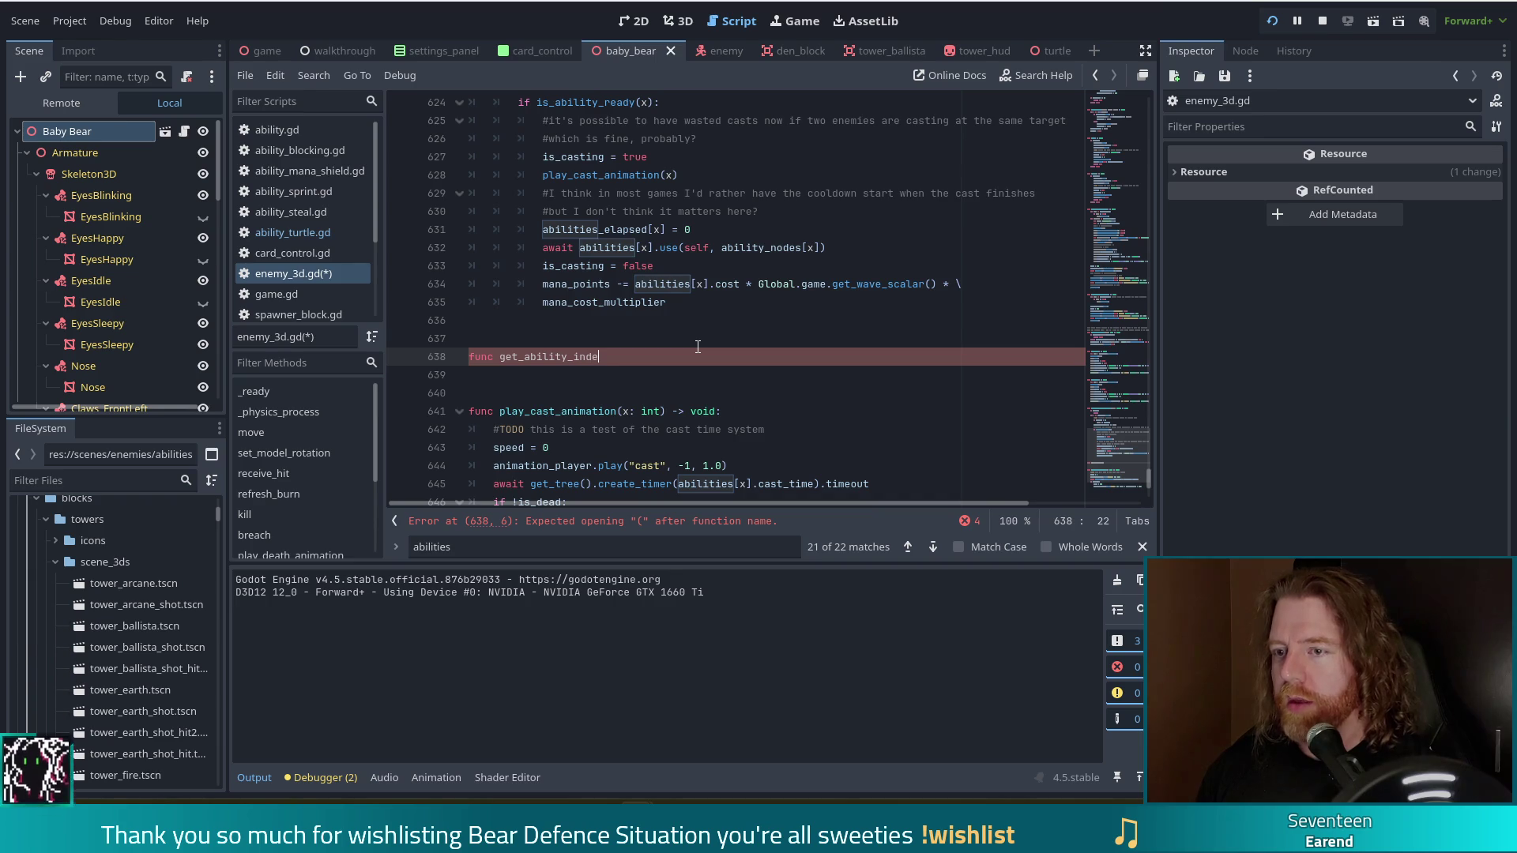
- Complete the declaration as 'get_ability_index(a: Ability) -> int:' and start an indented body line
key(ctrl+f)
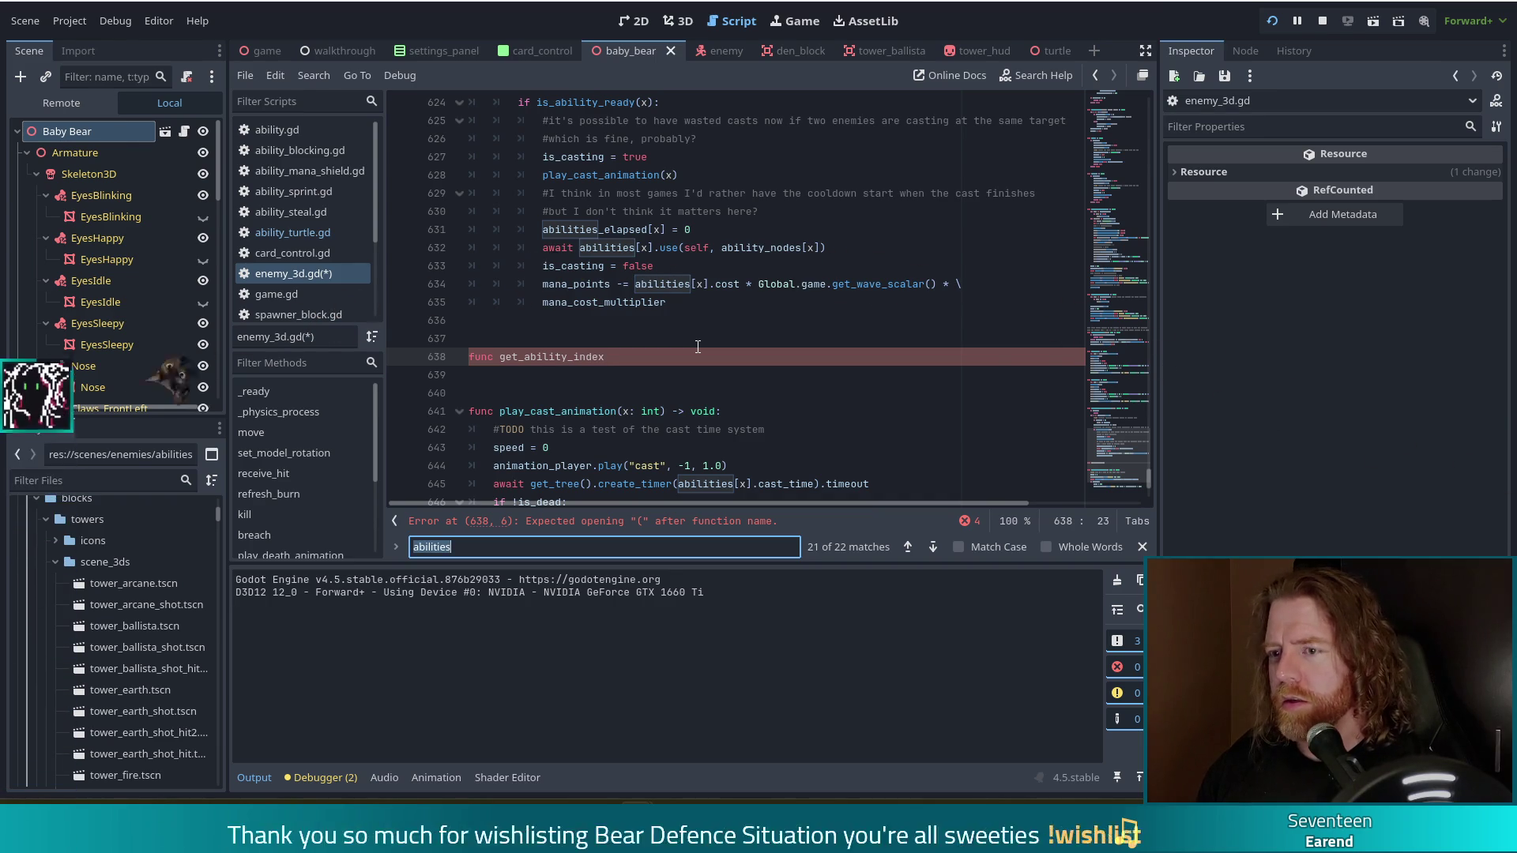
text(get_abili)
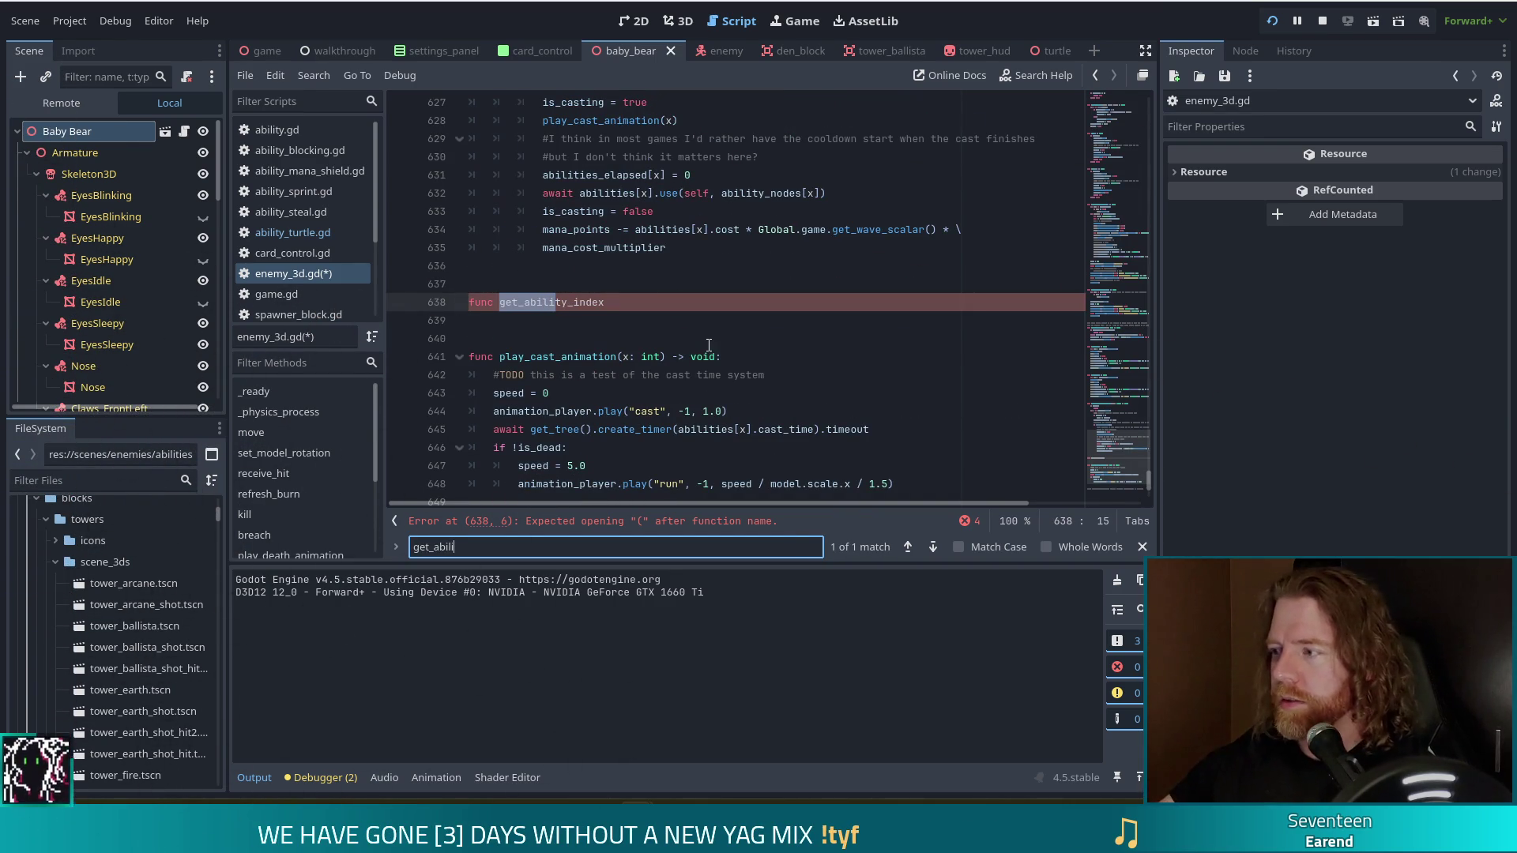
click(1142, 547)
click(679, 301)
text(()
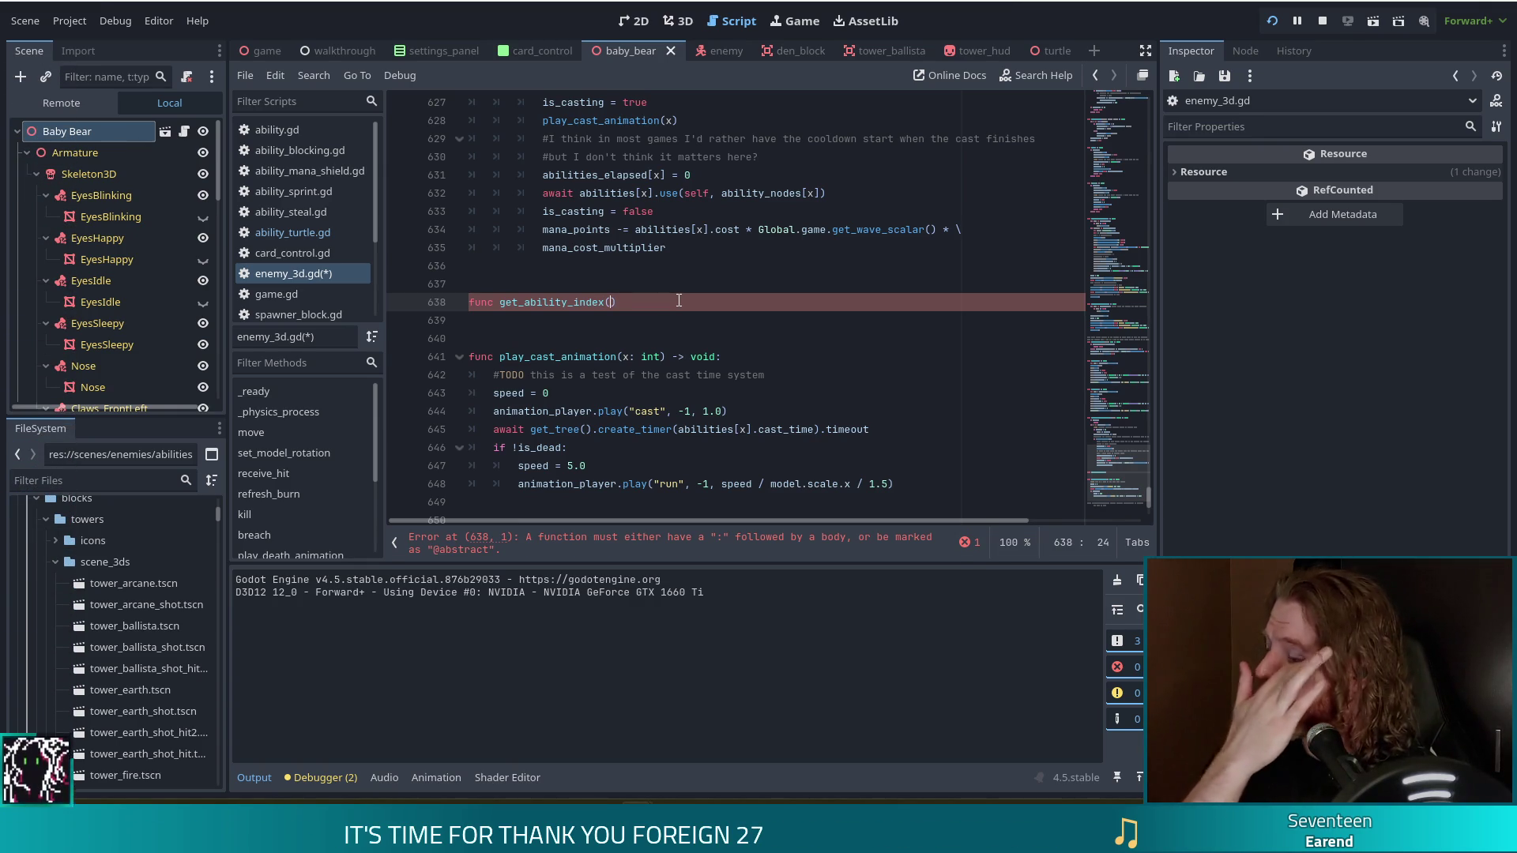
text(a: )
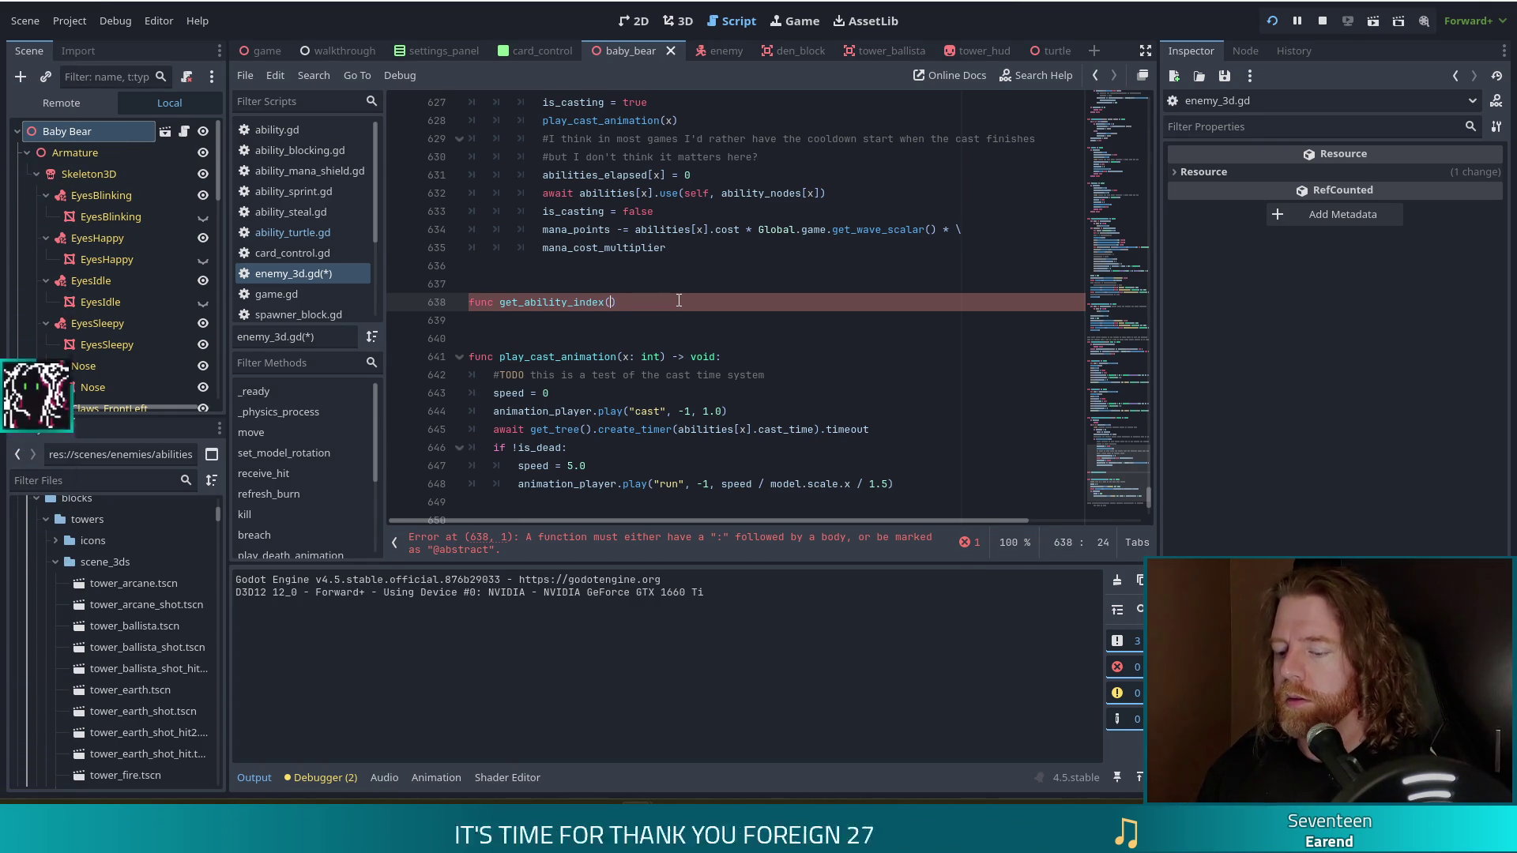
text(Ability)
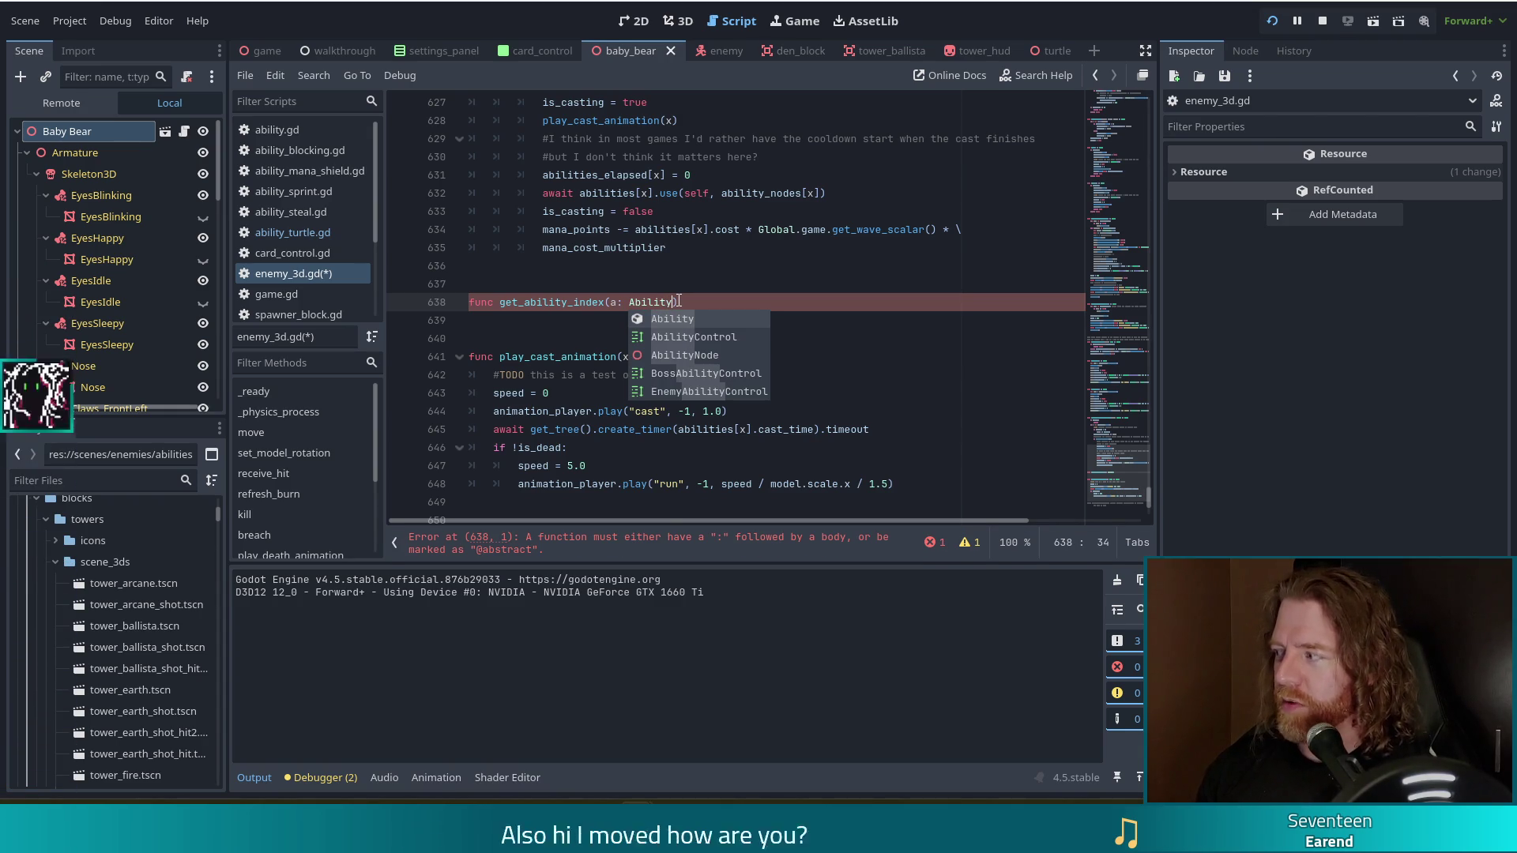
text())
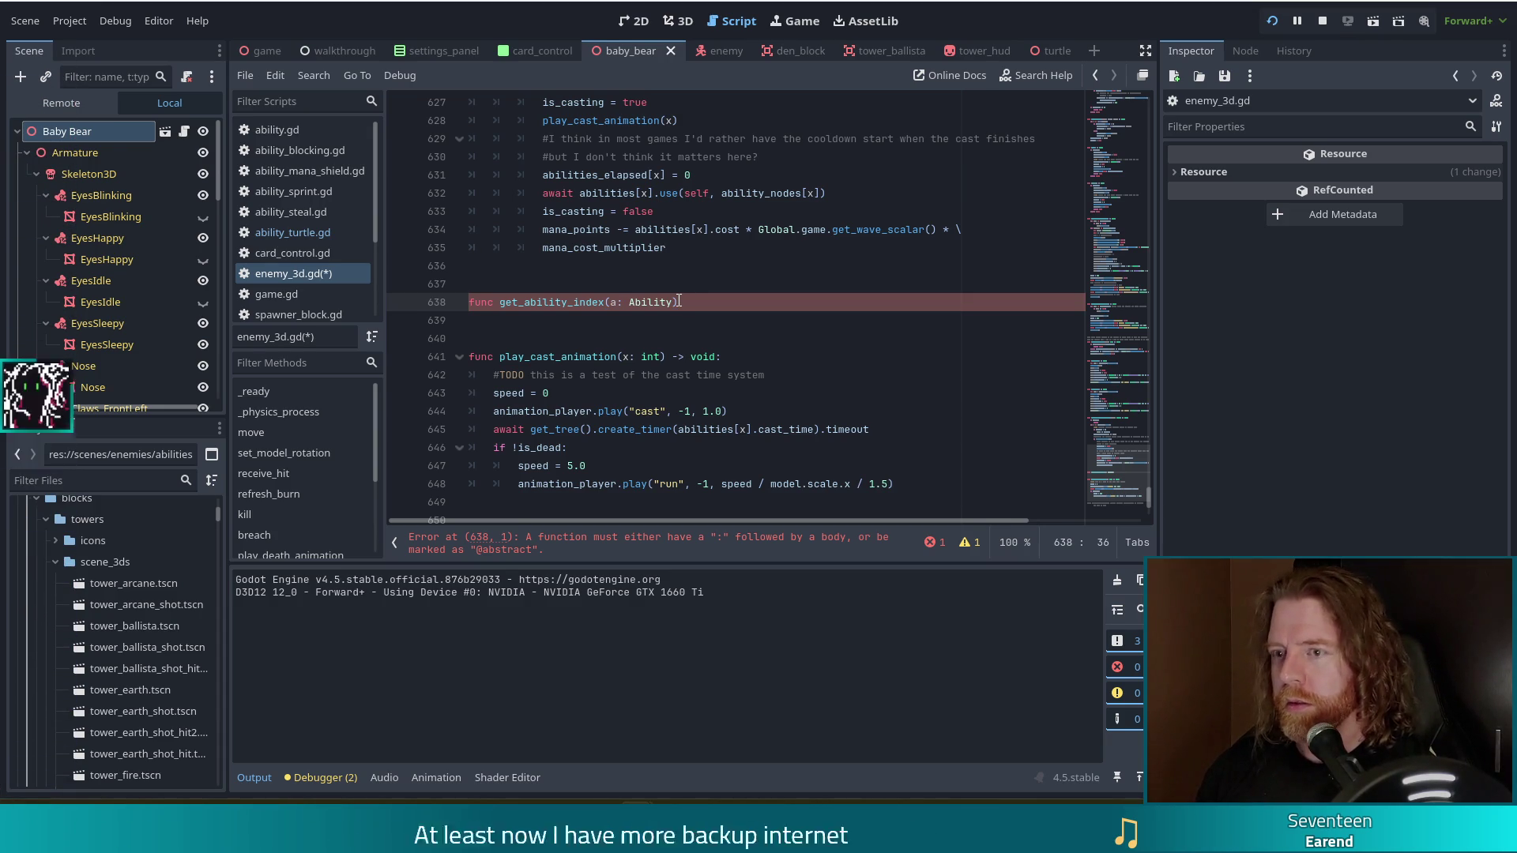
text(-)
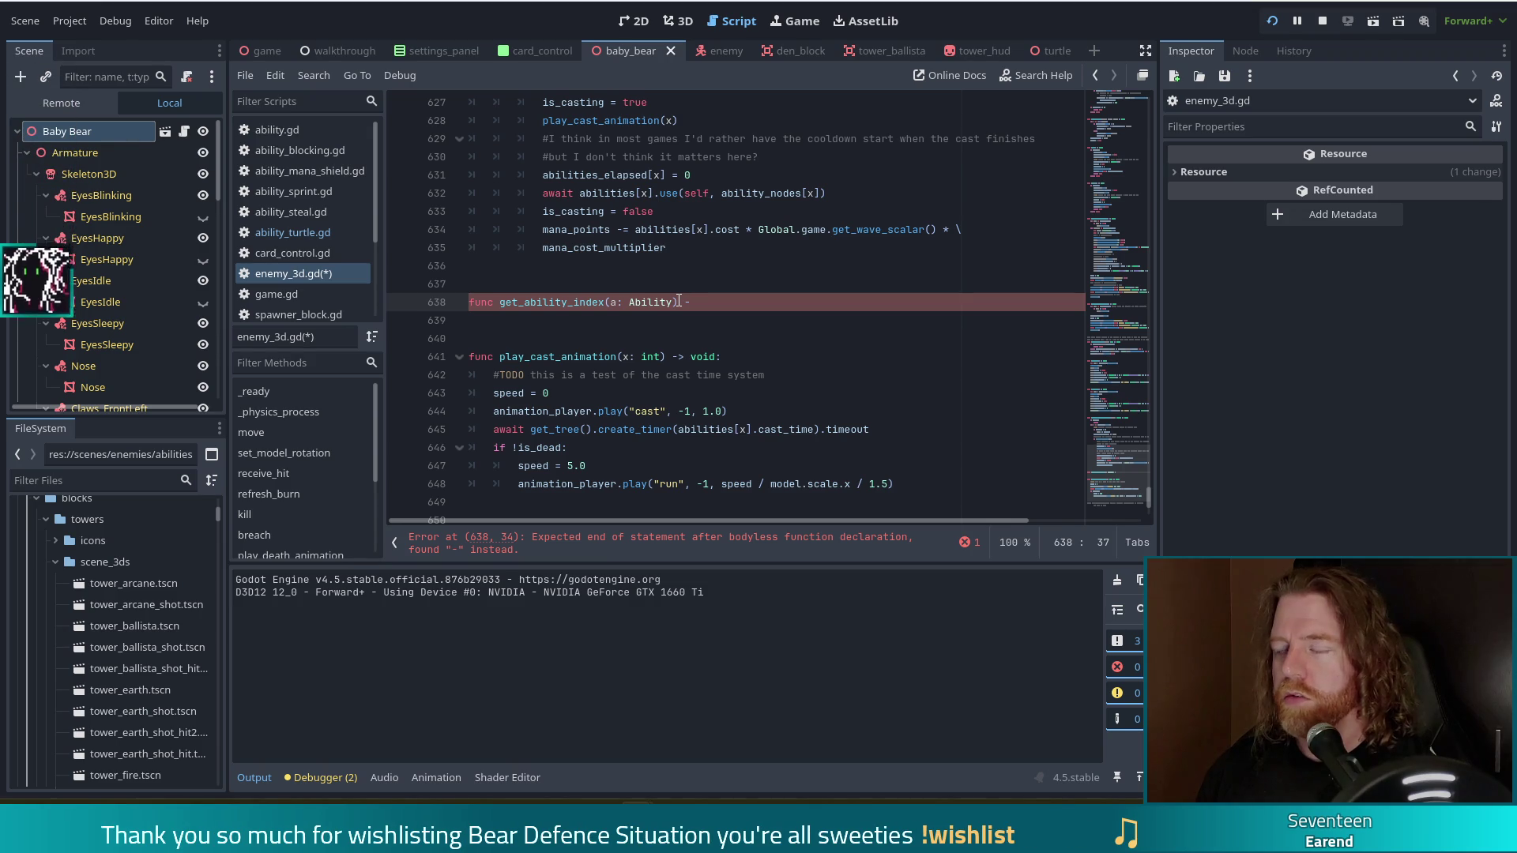
text(> int:)
key(Return)
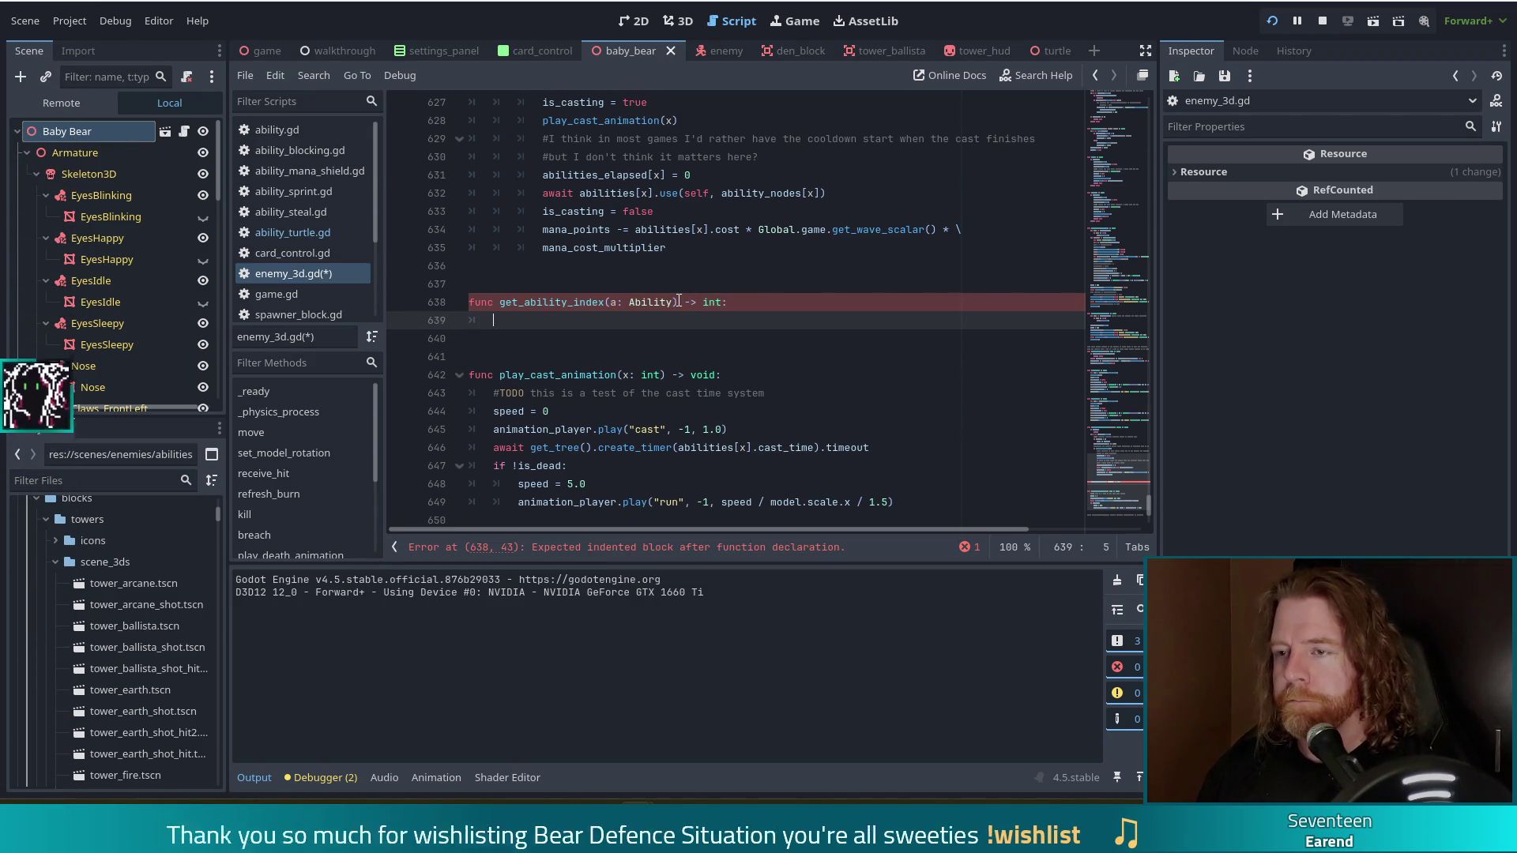
- Write the loop 'for x in range(abilities.size())' inside get_ability_index
text(for )
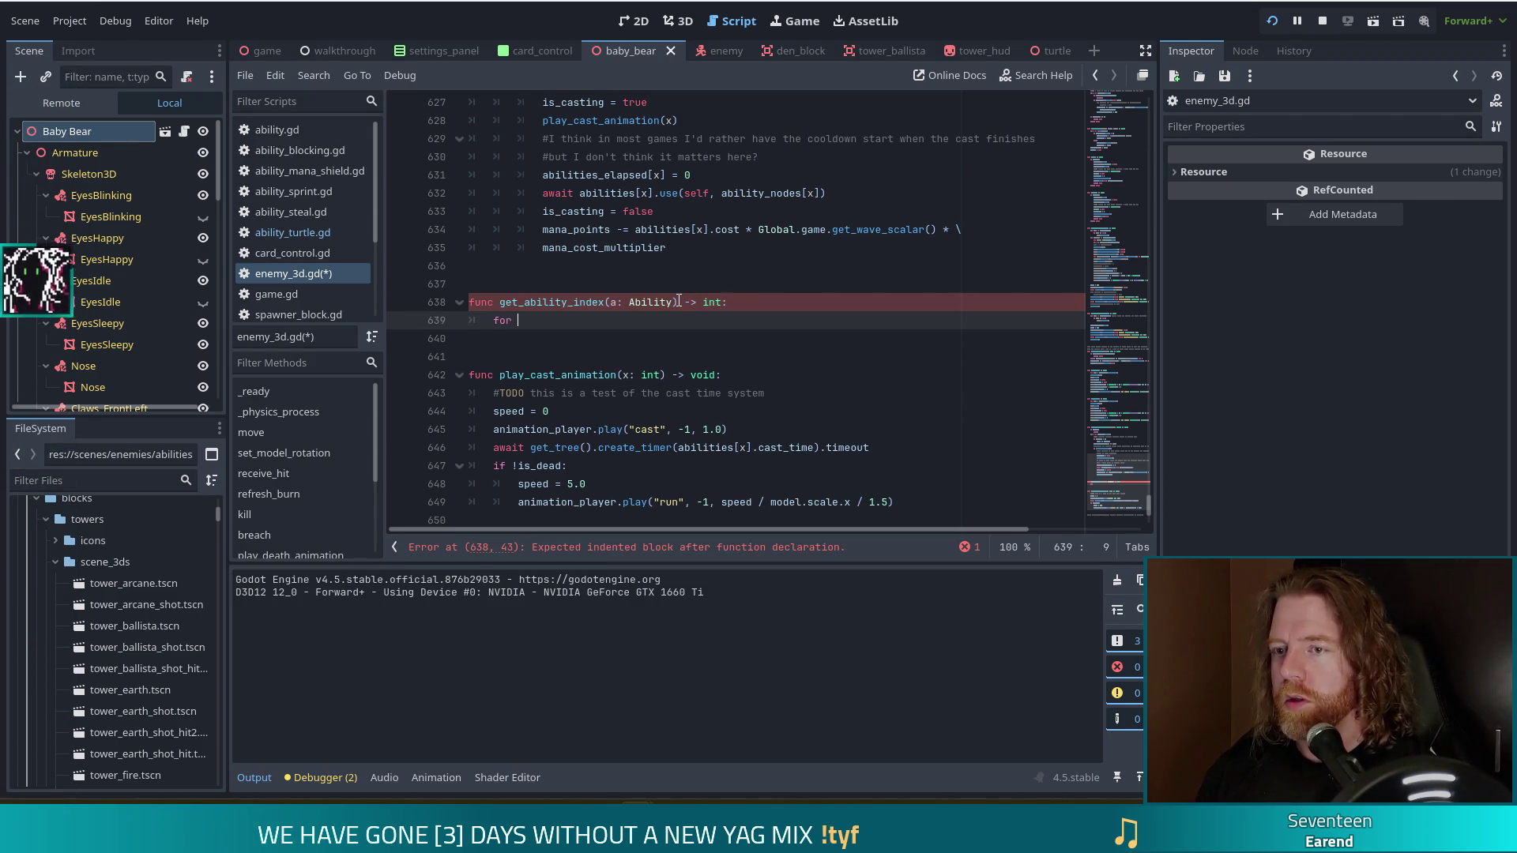
text(ability)
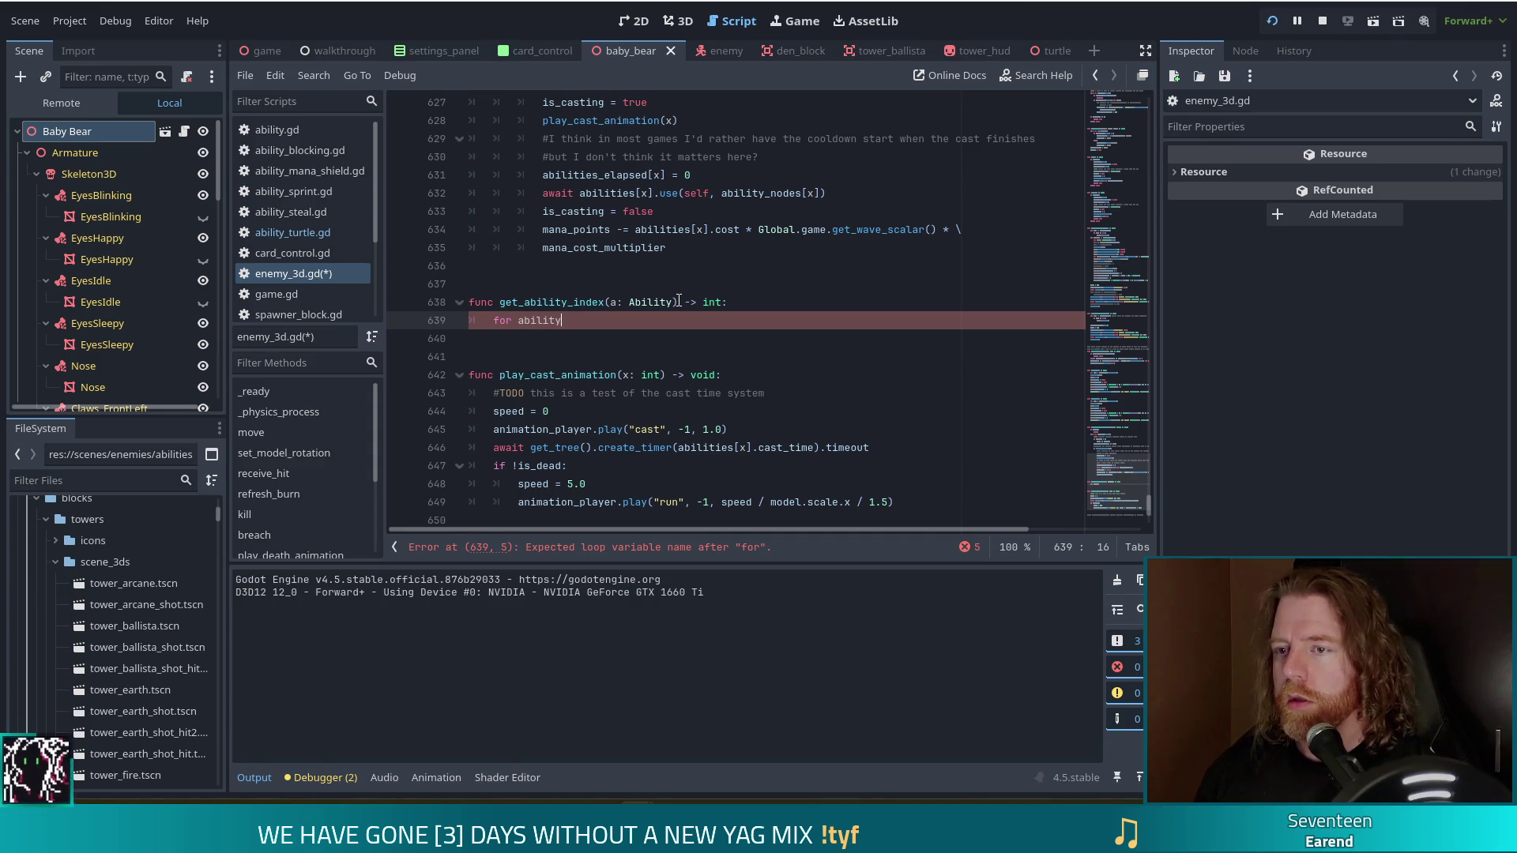
text( in a)
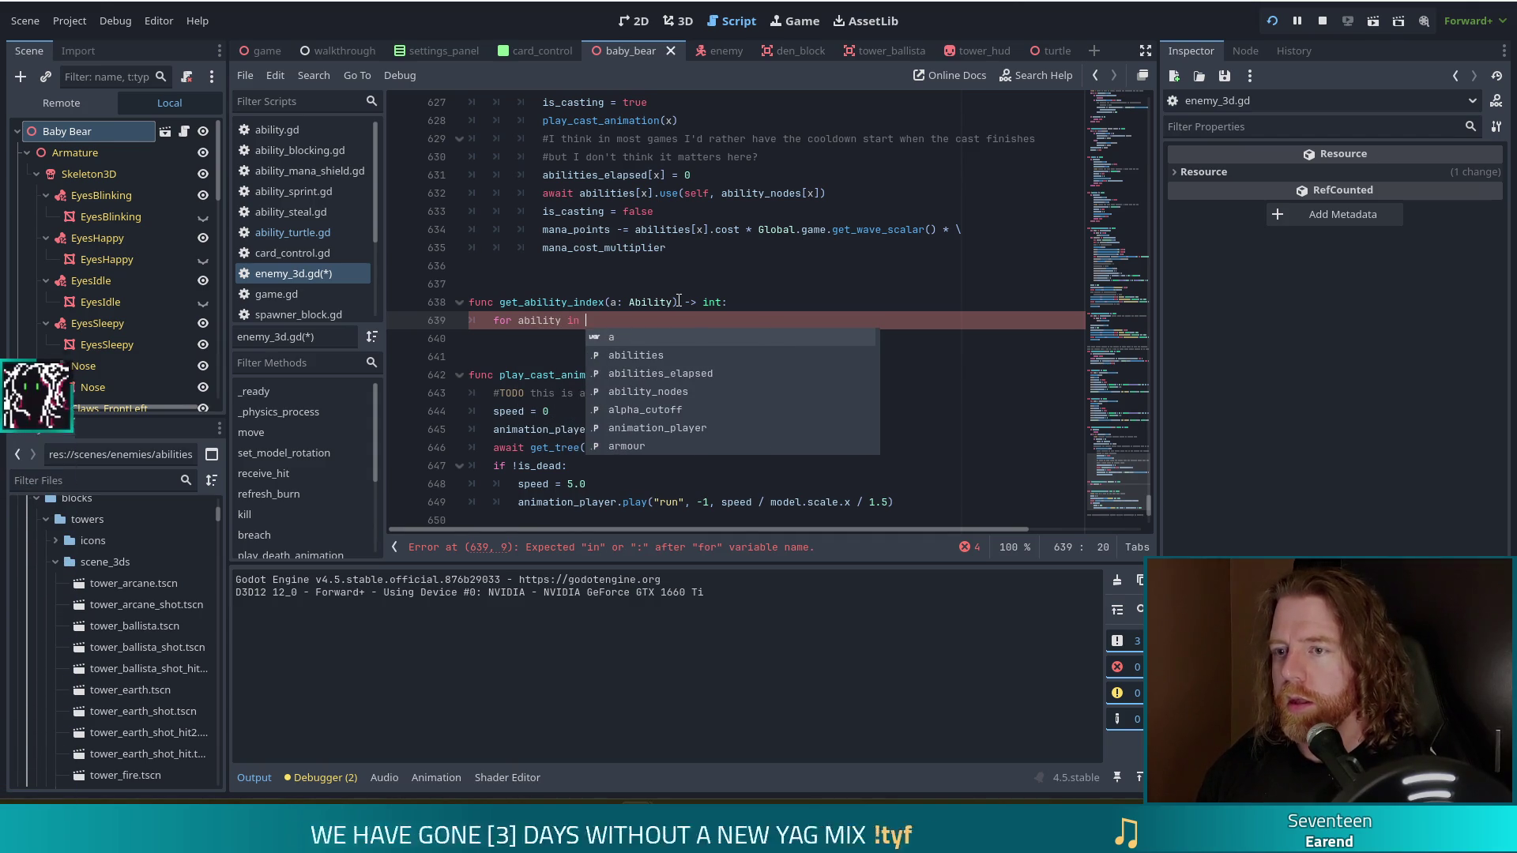
key(BackSpace)
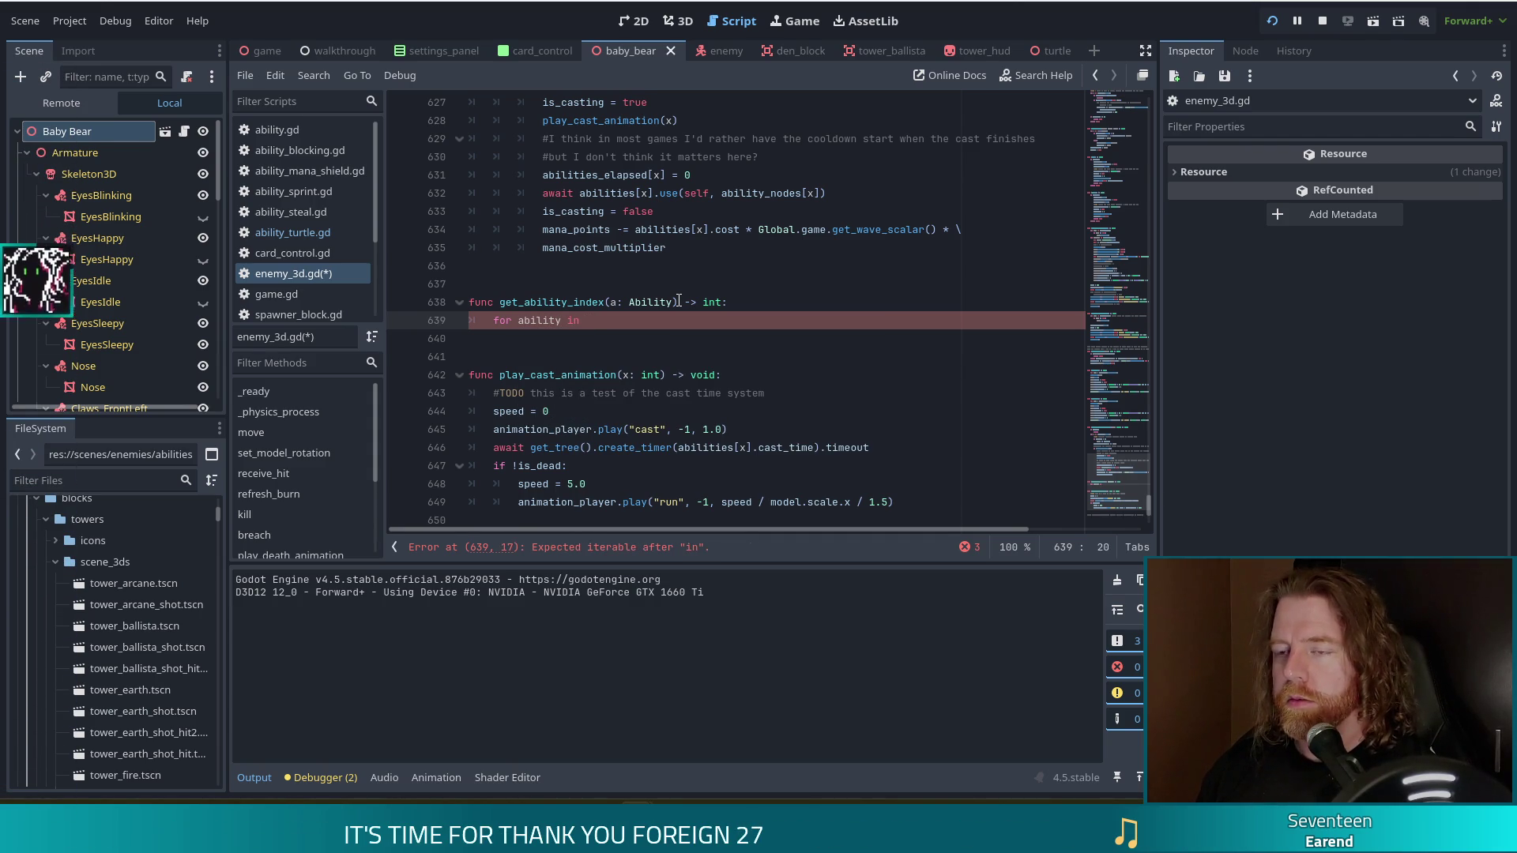
key(BackSpace)
key(BackSpace)
key(BackSpace)
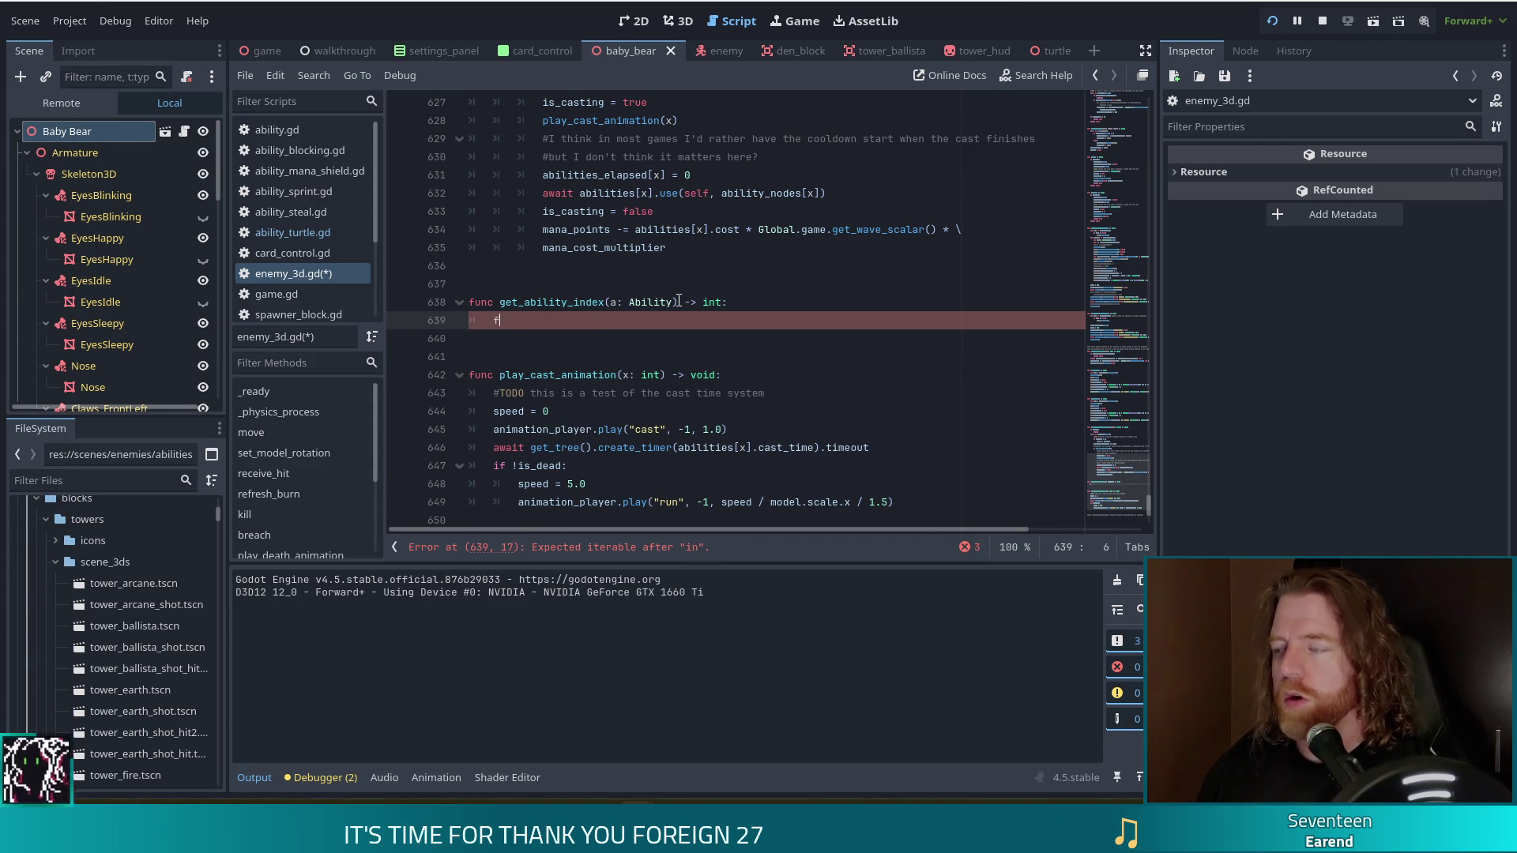
text(or x in )
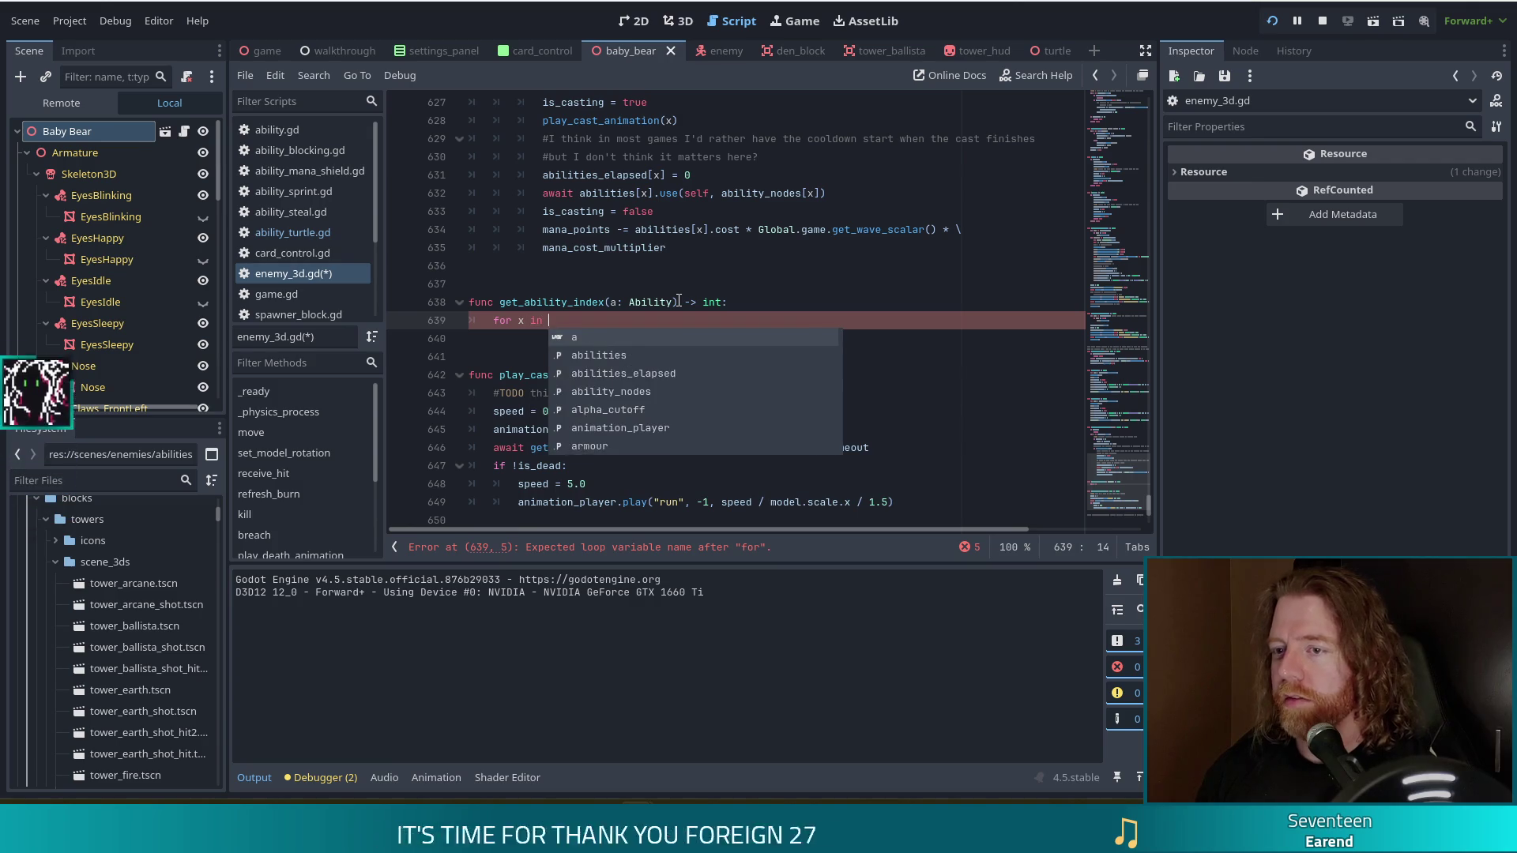
text(rang)
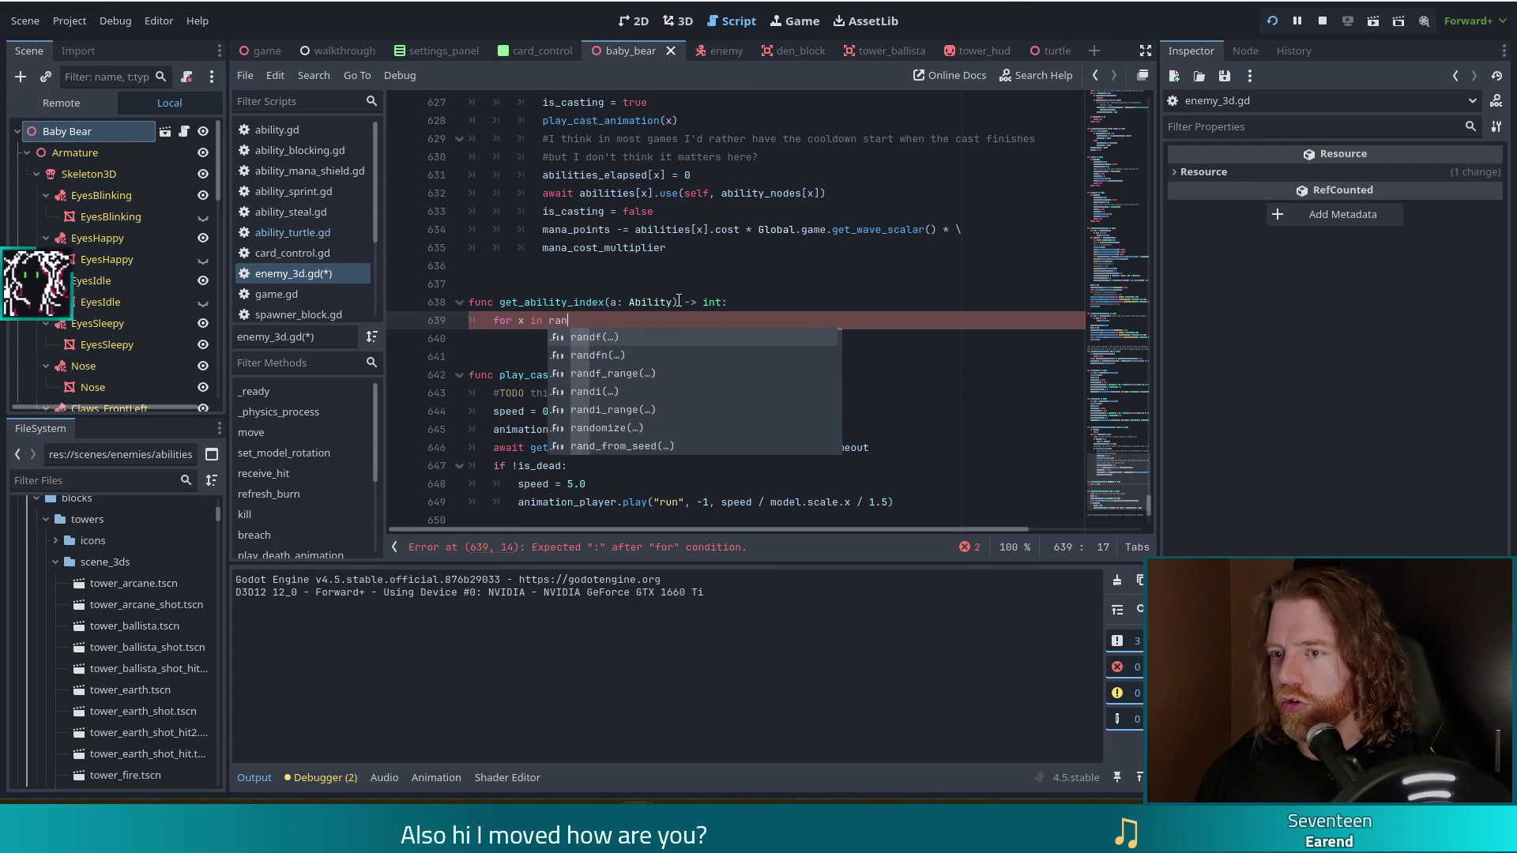
key(Return)
text(abi)
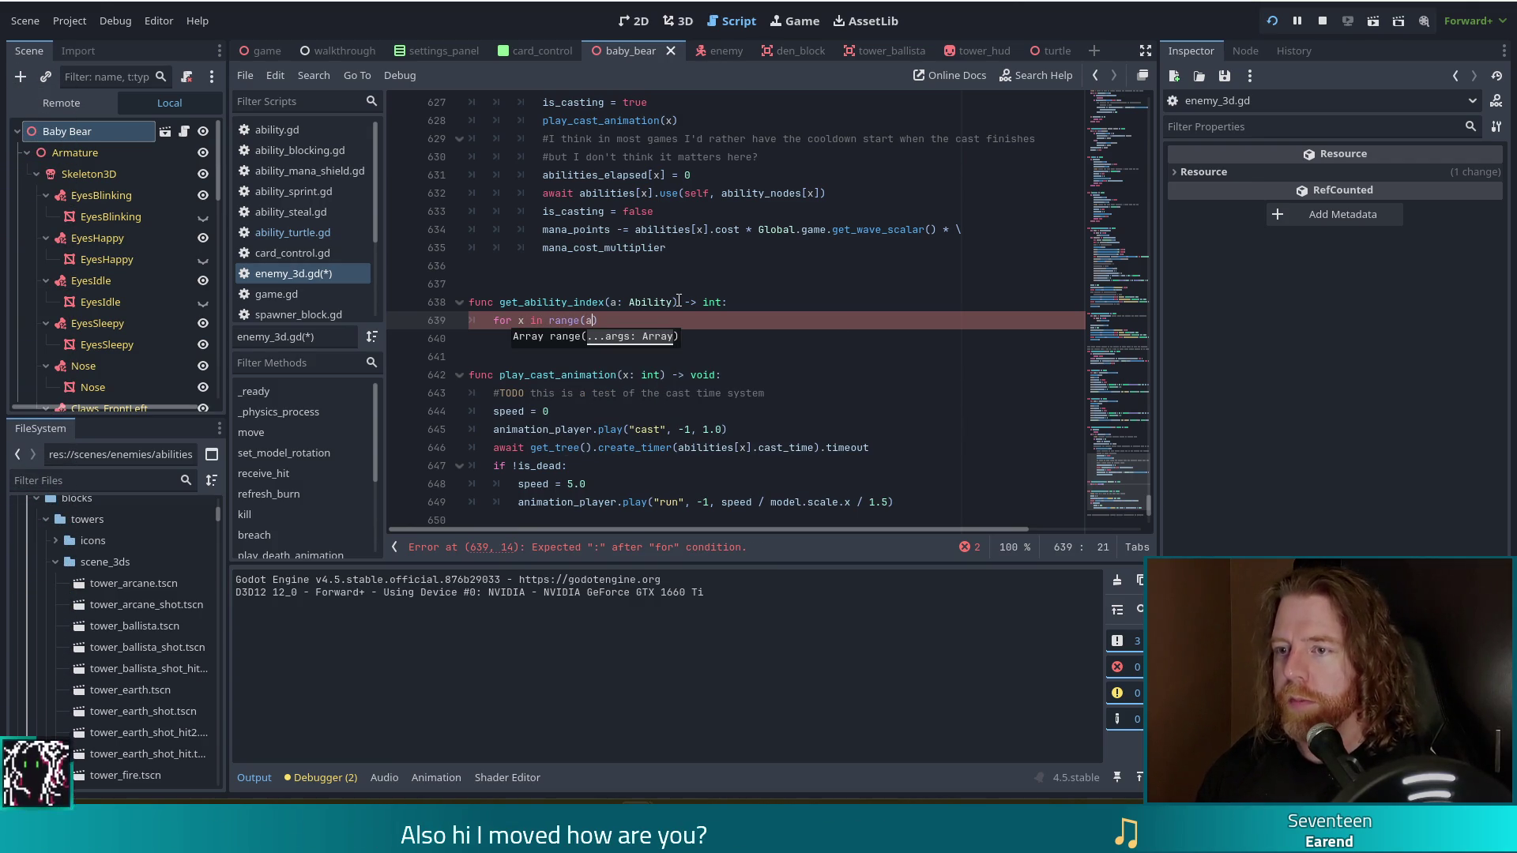
key(Return)
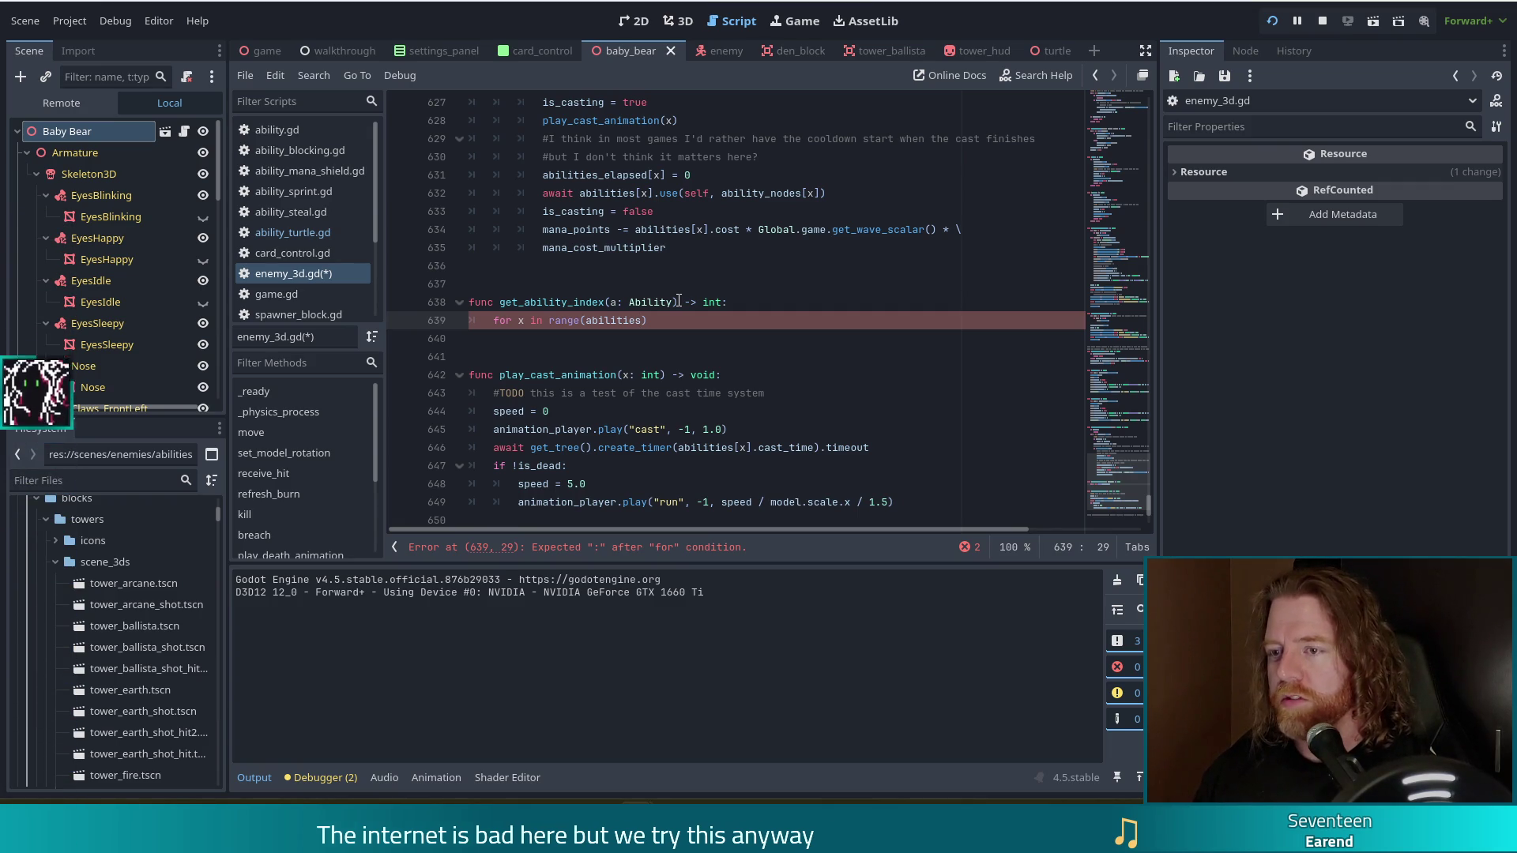
text(.size()
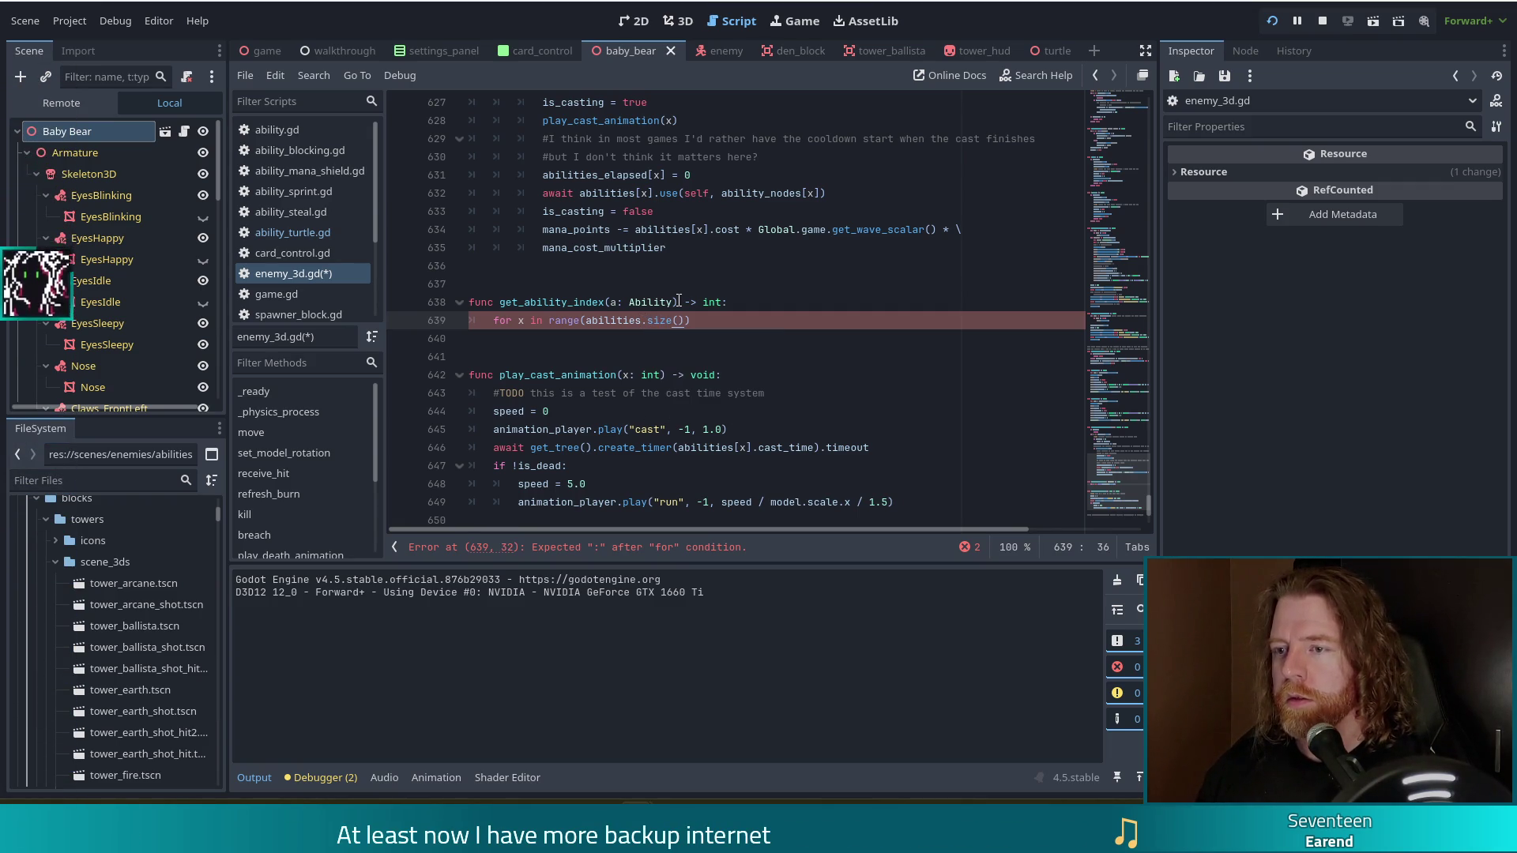
text()))
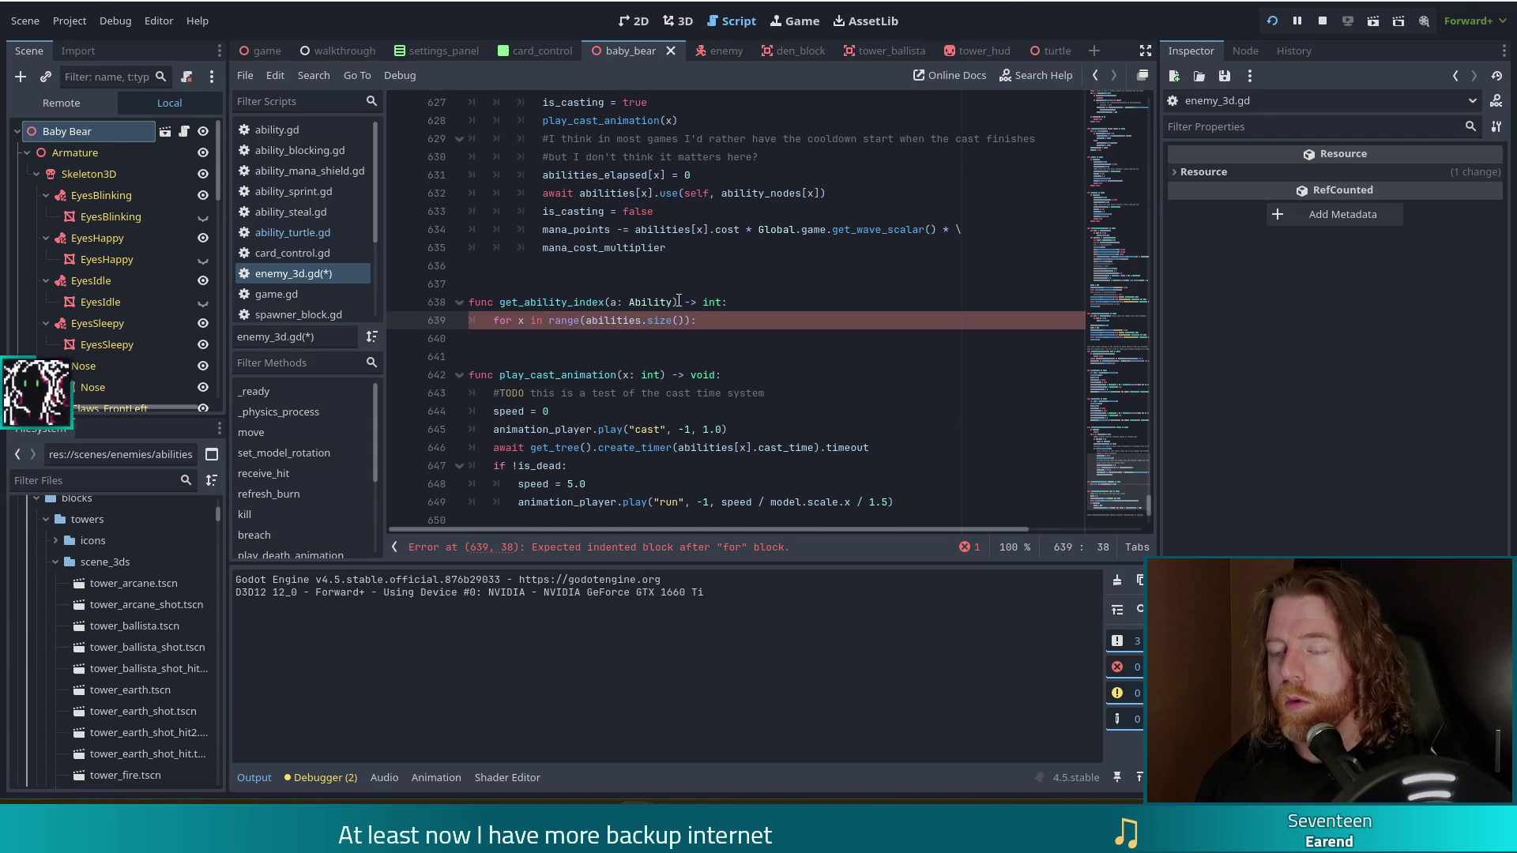
key(Return)
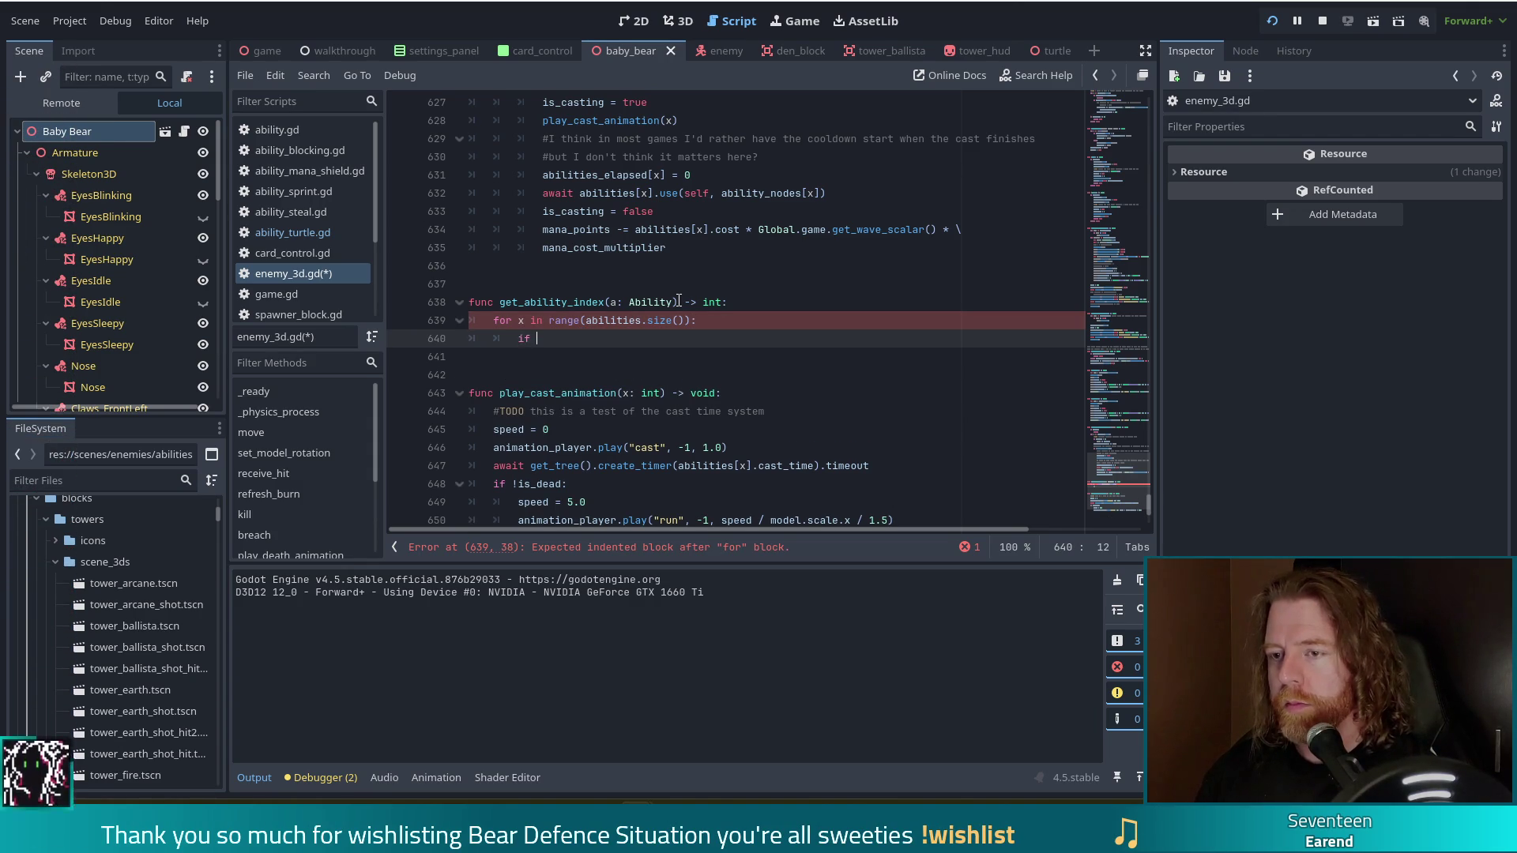
- Rewrite the check on line 640 as 'if abilities[x] == a'
text(if abilities[x] ==)
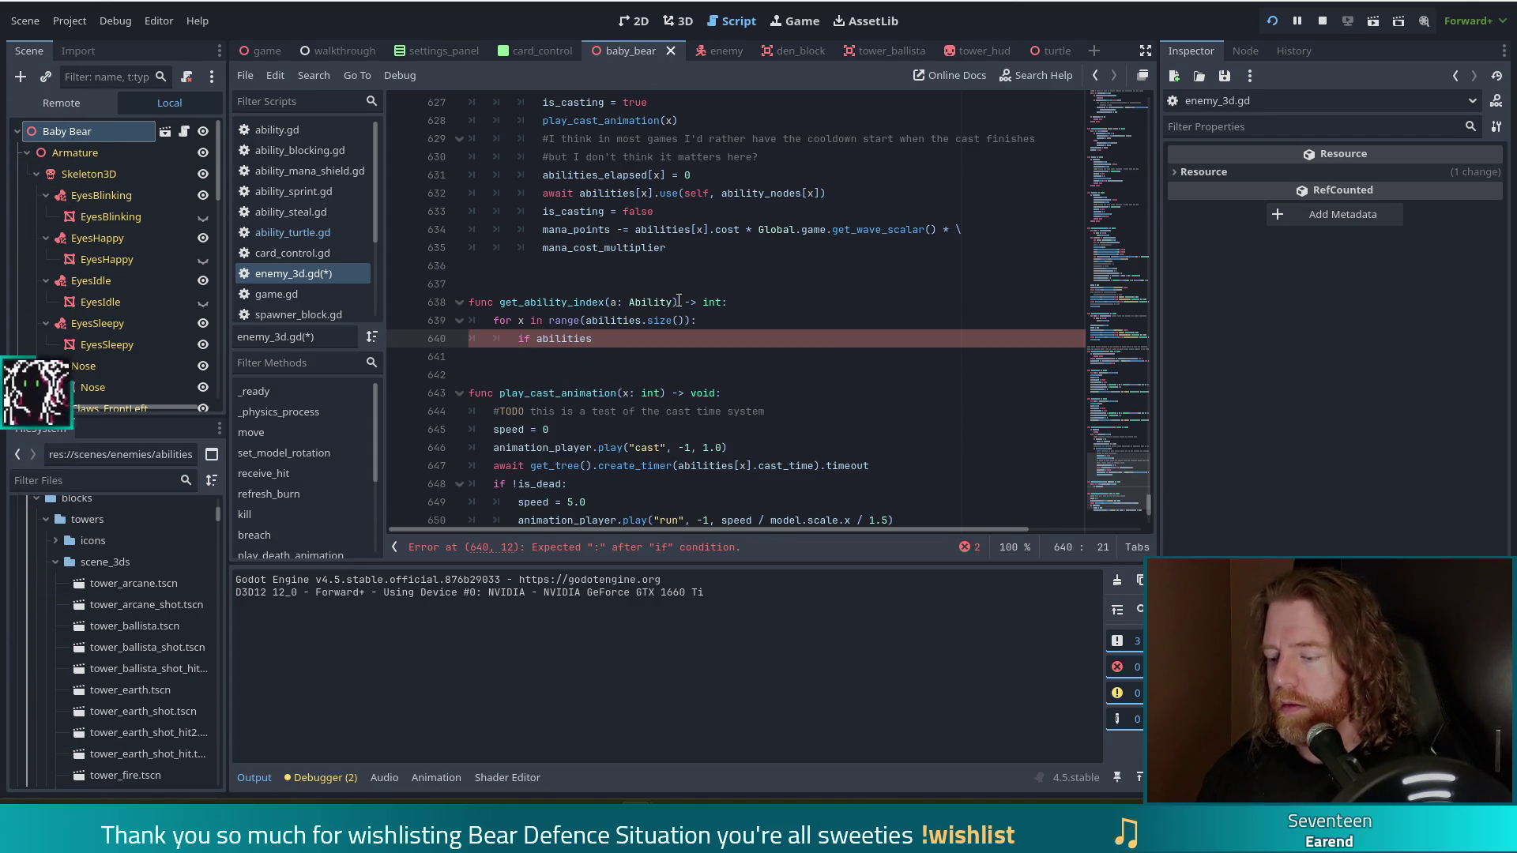
key(BackSpace)
key(BackSpace)
key(BackSpace)
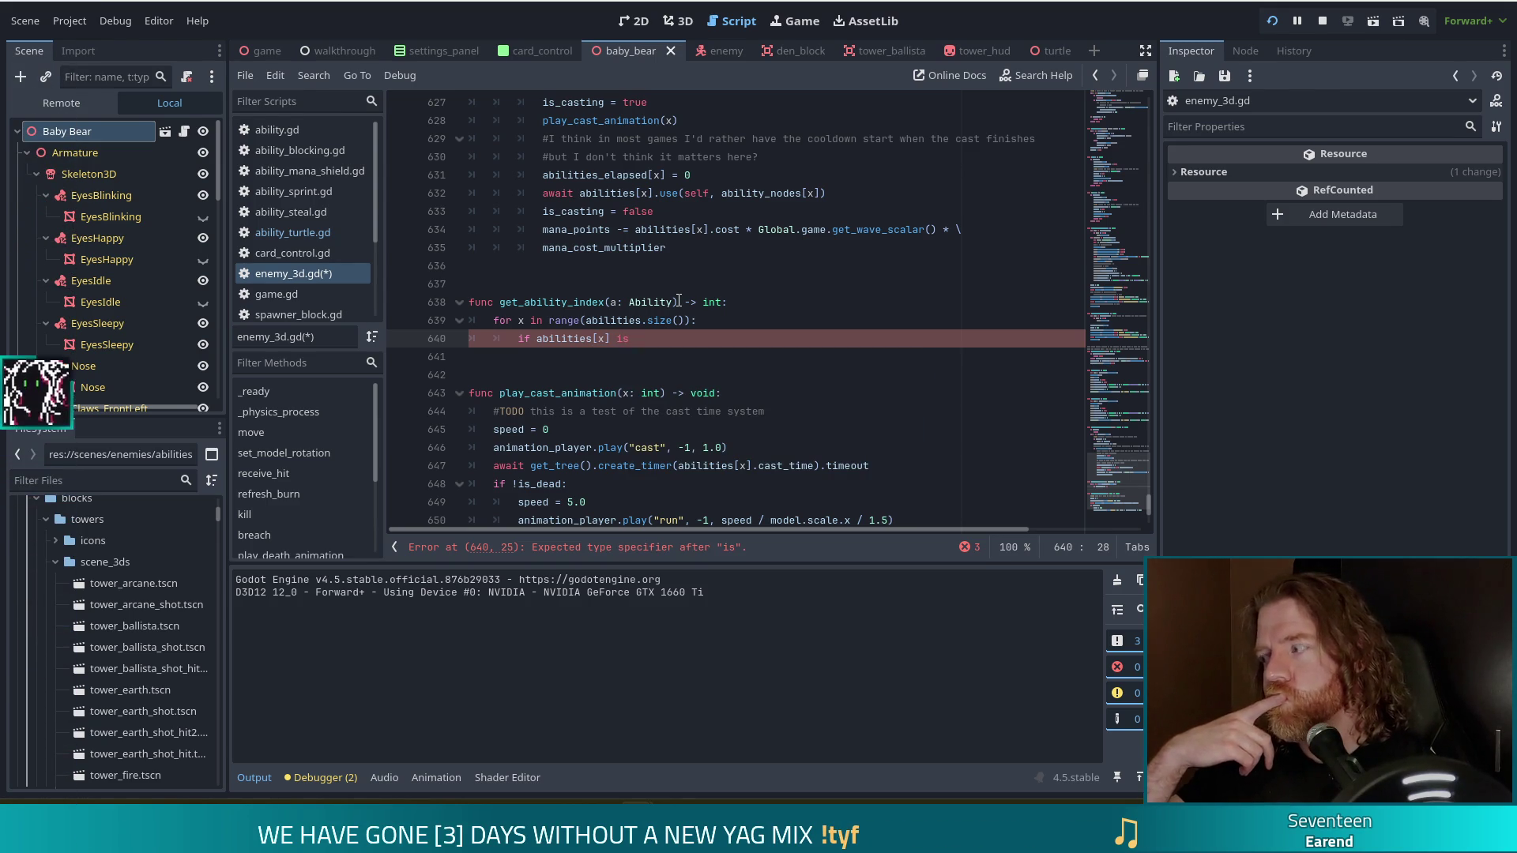
key(BackSpace)
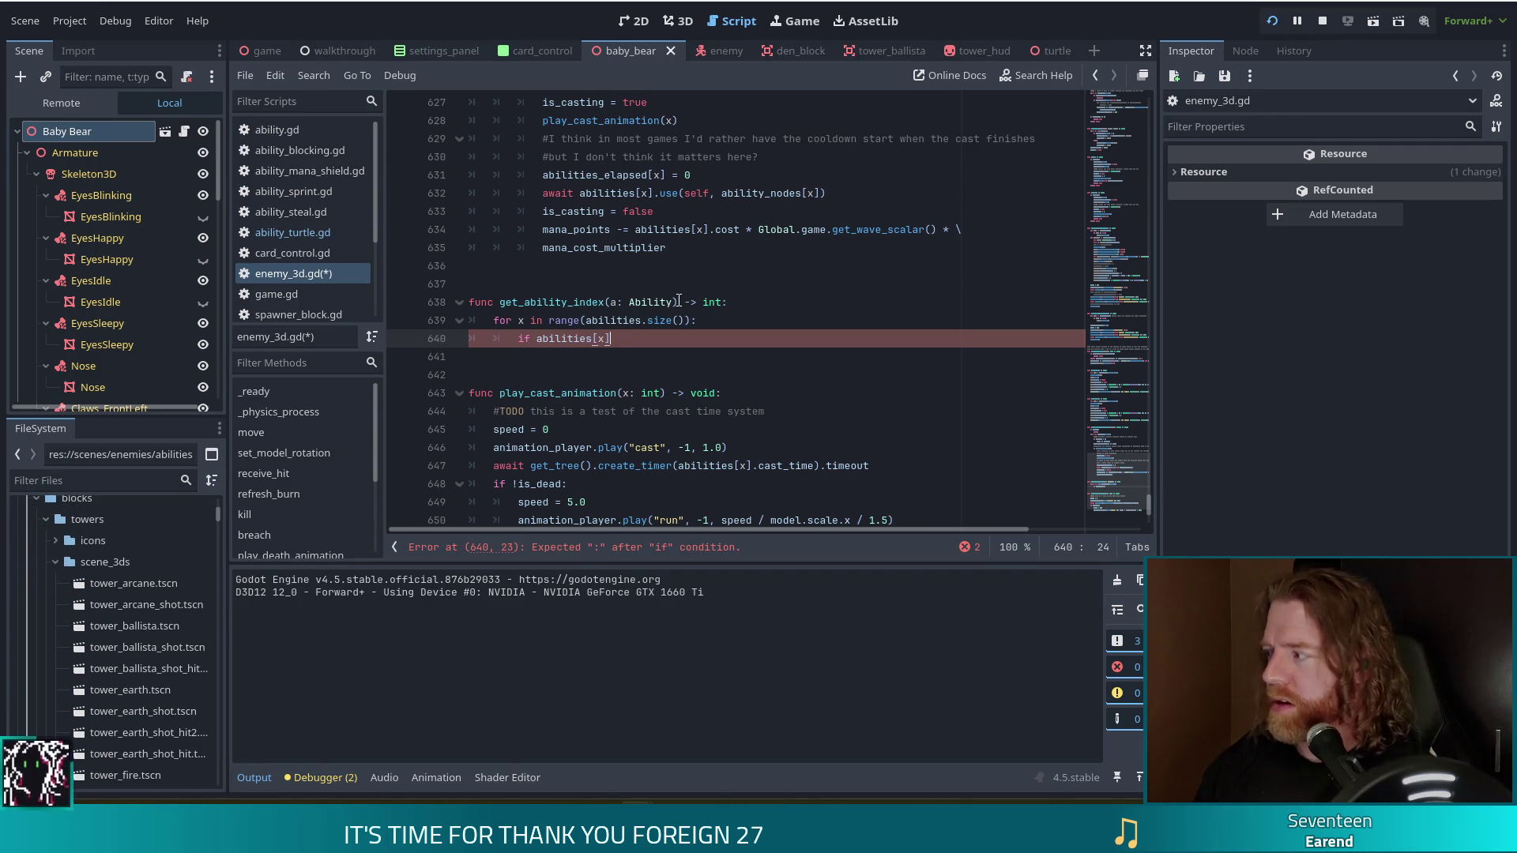
text(.typ)
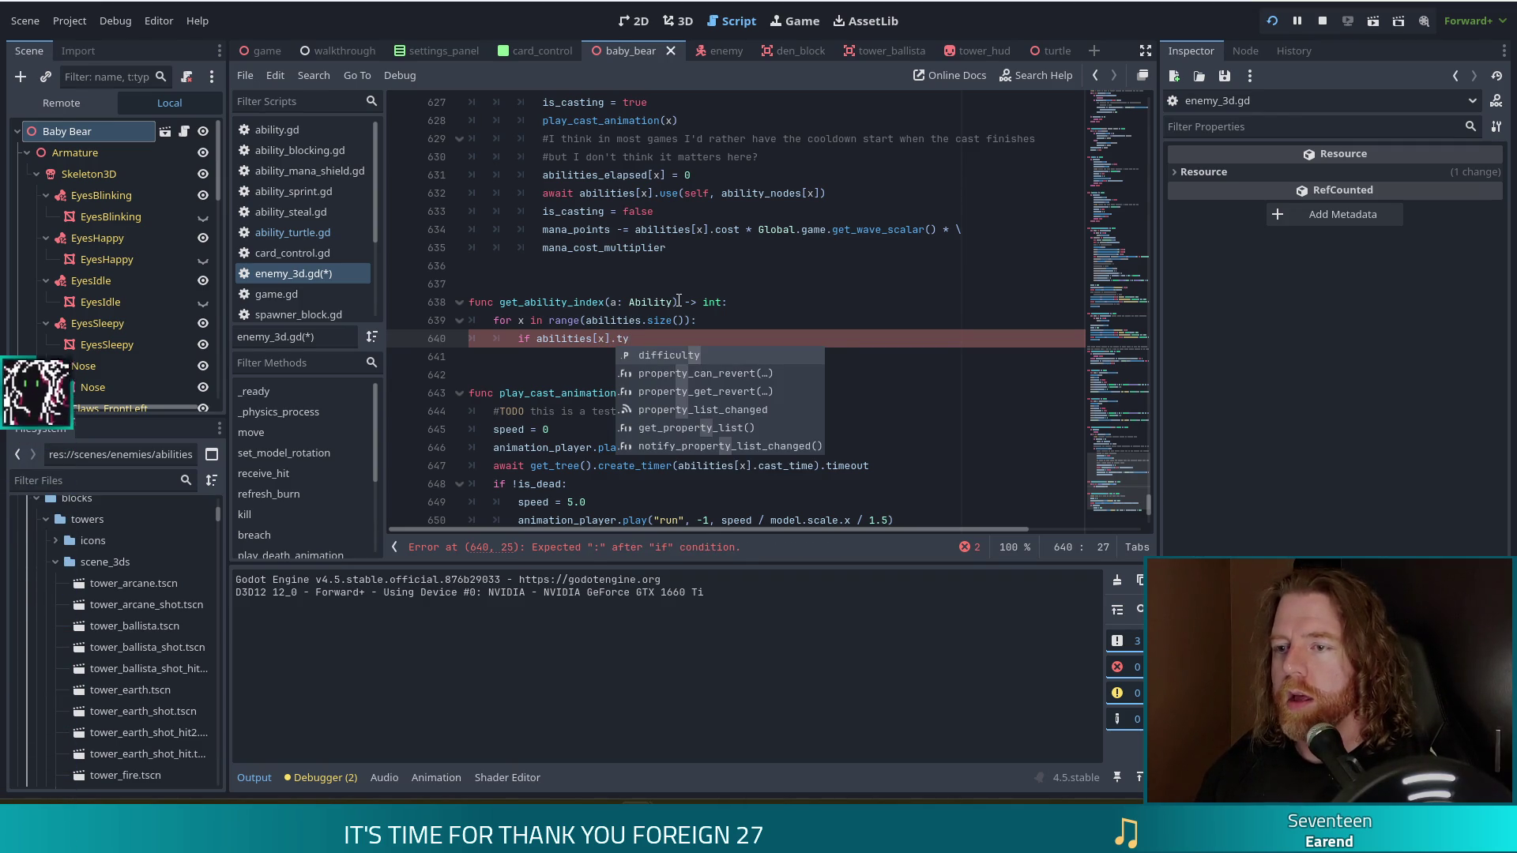
key(BackSpace)
key(BackSpace)
key(BackSpace)
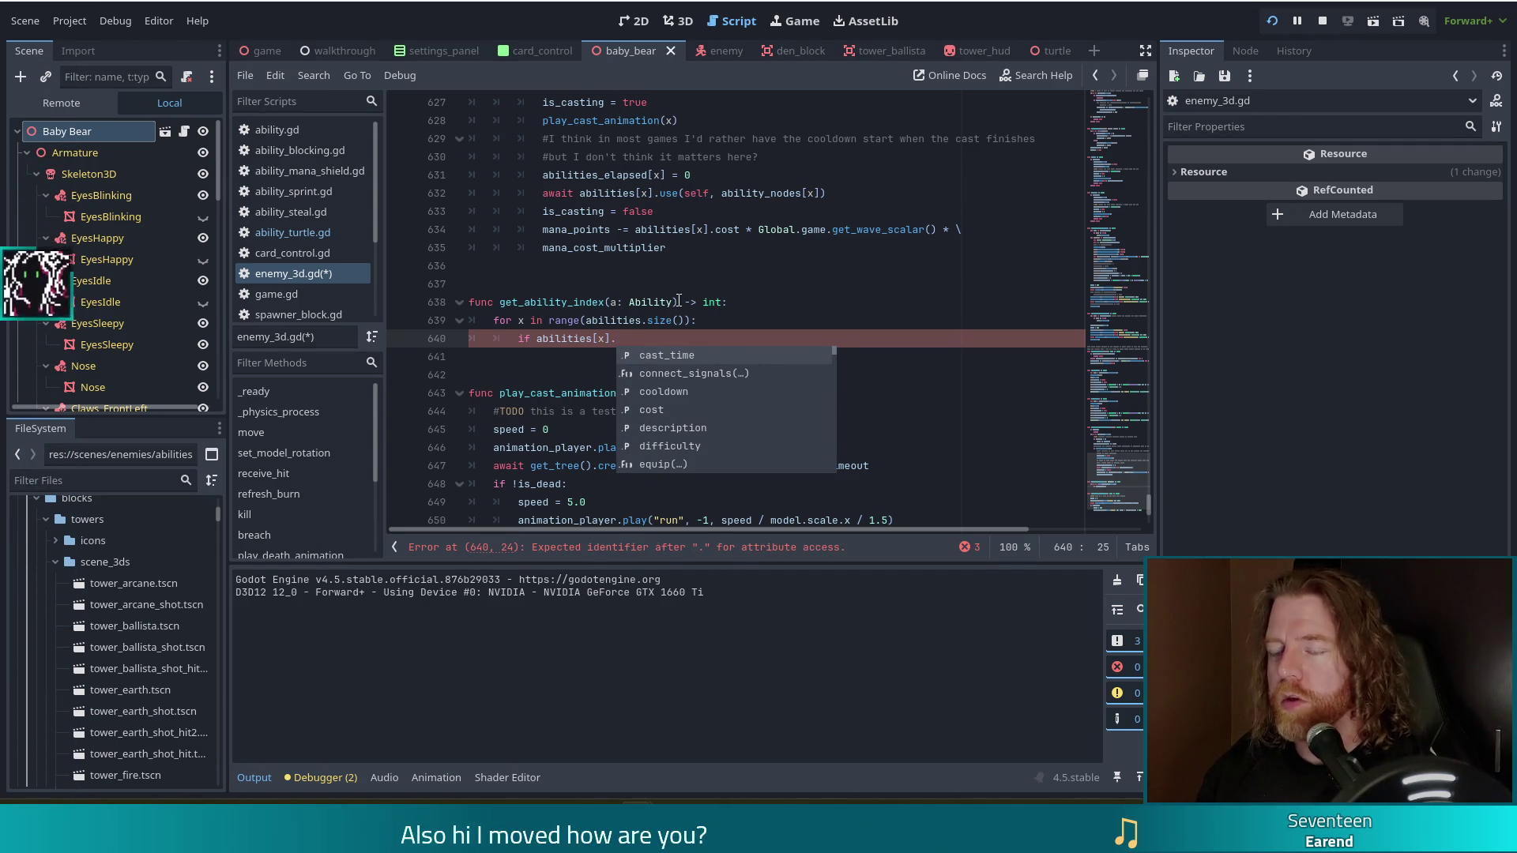
key(BackSpace)
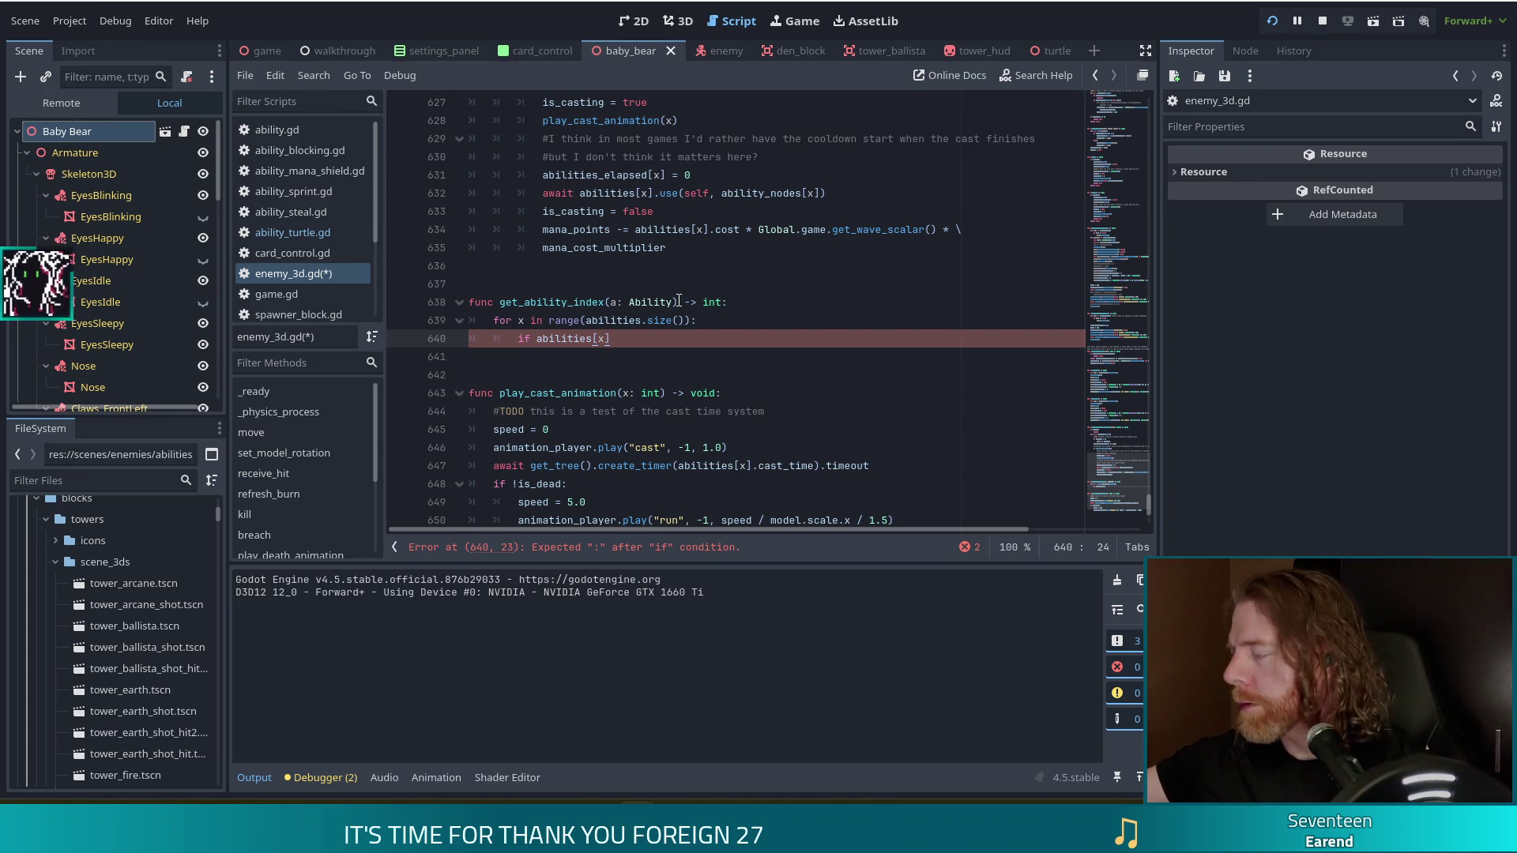
text( is)
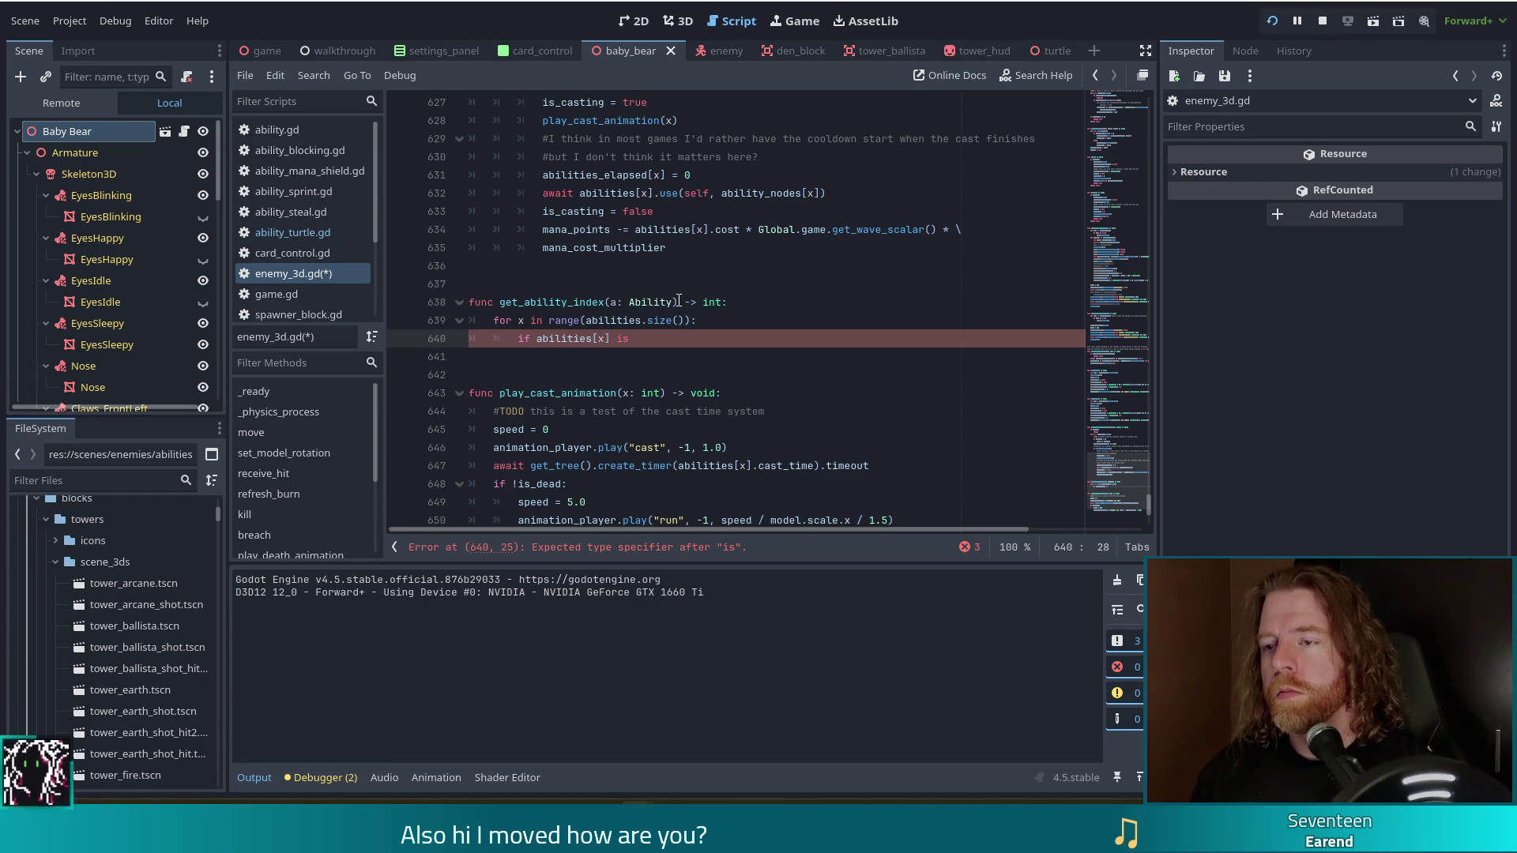
key(BackSpace)
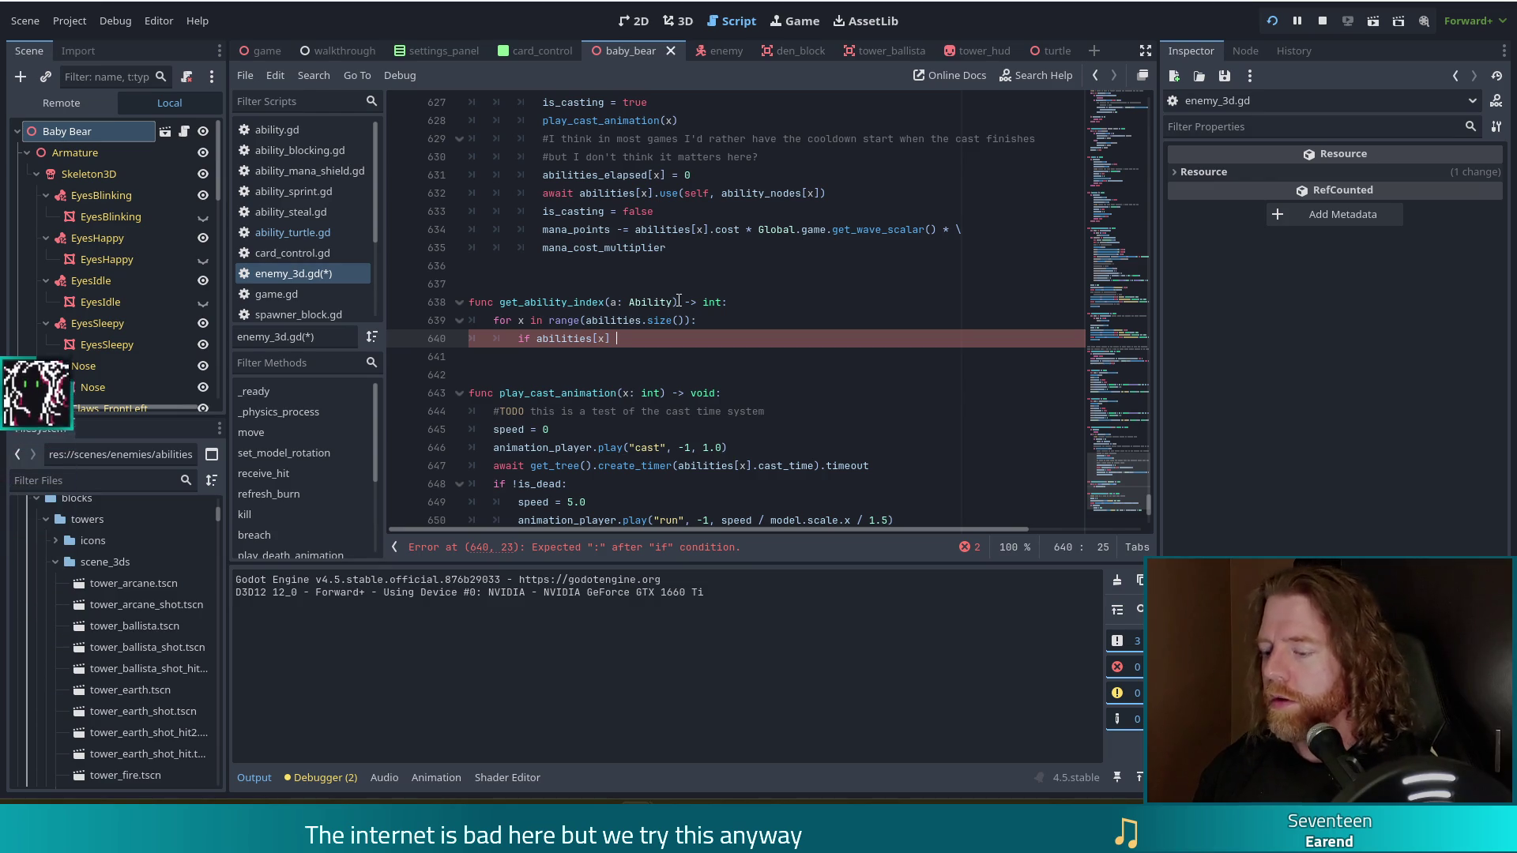
text(== a)
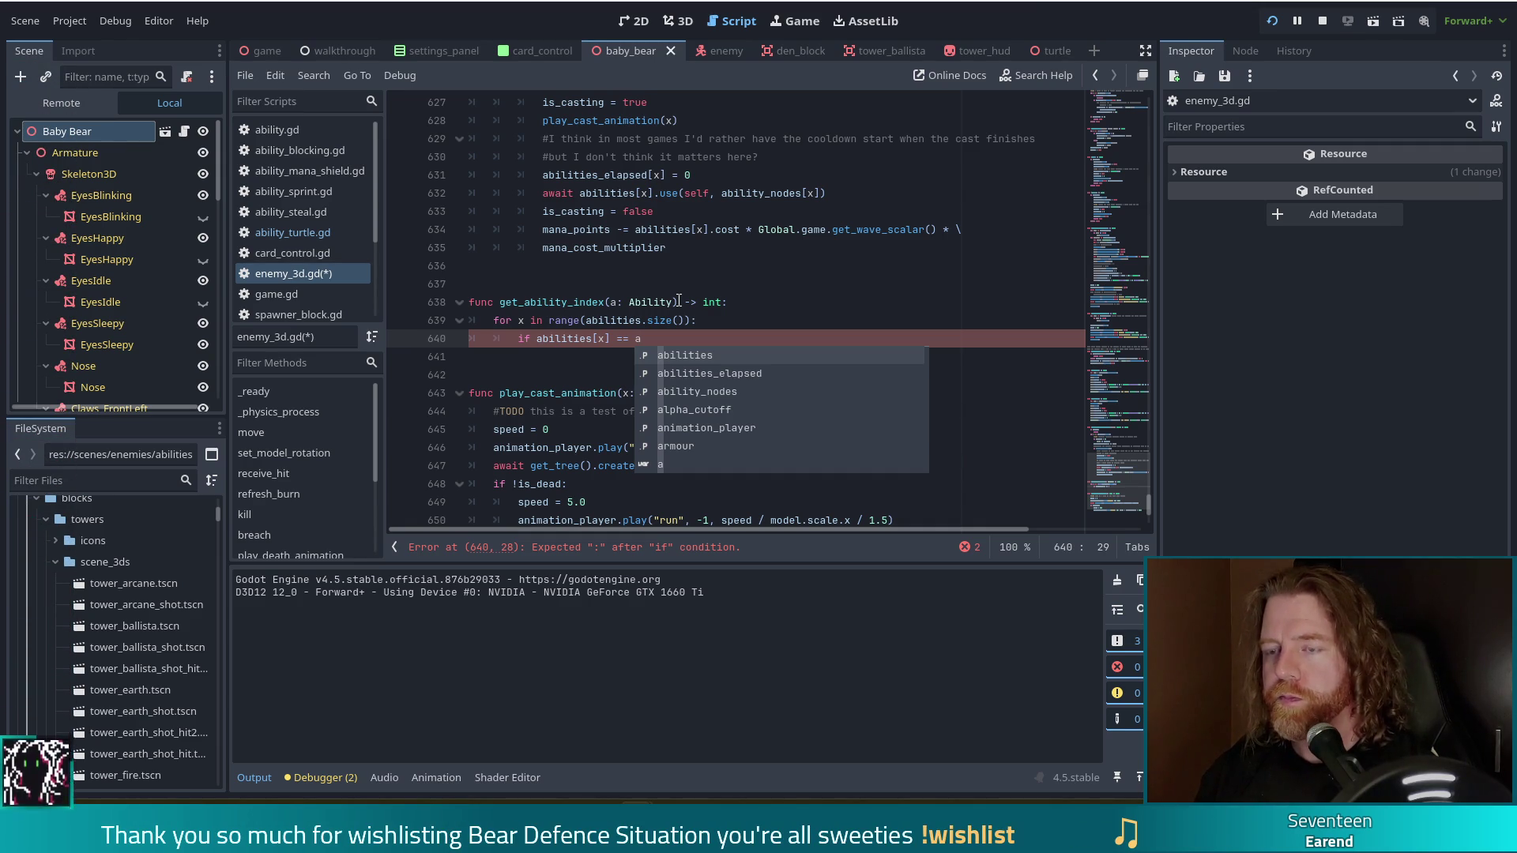
- Make the if return x on a match, and add 'return -1' after the loop
key(Escape)
text(:)
key(Return)
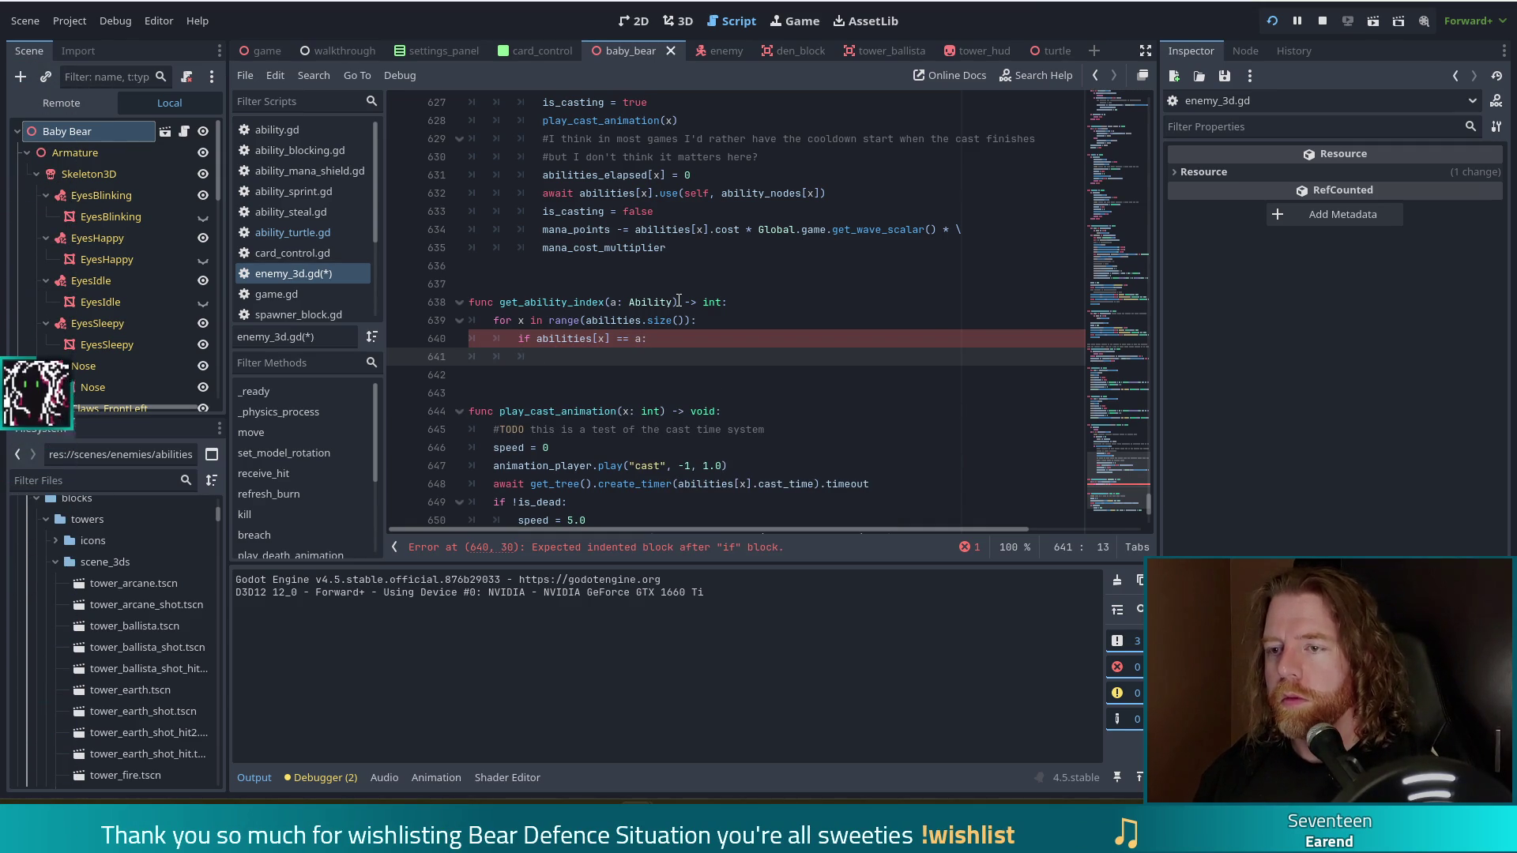
text(return x)
key(Escape)
key(Return)
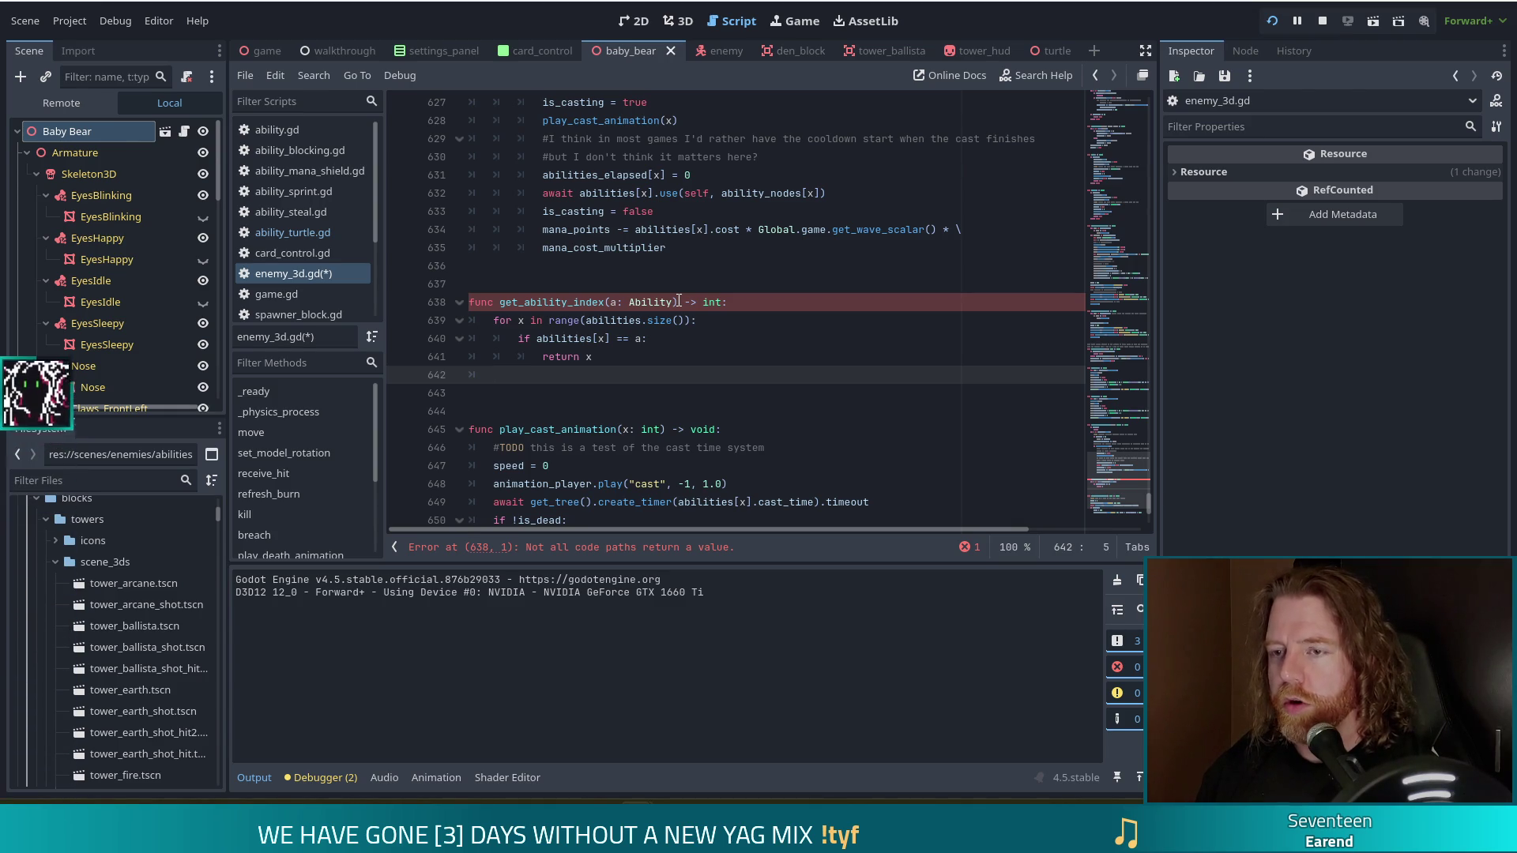
text(reutrnreturn -1)
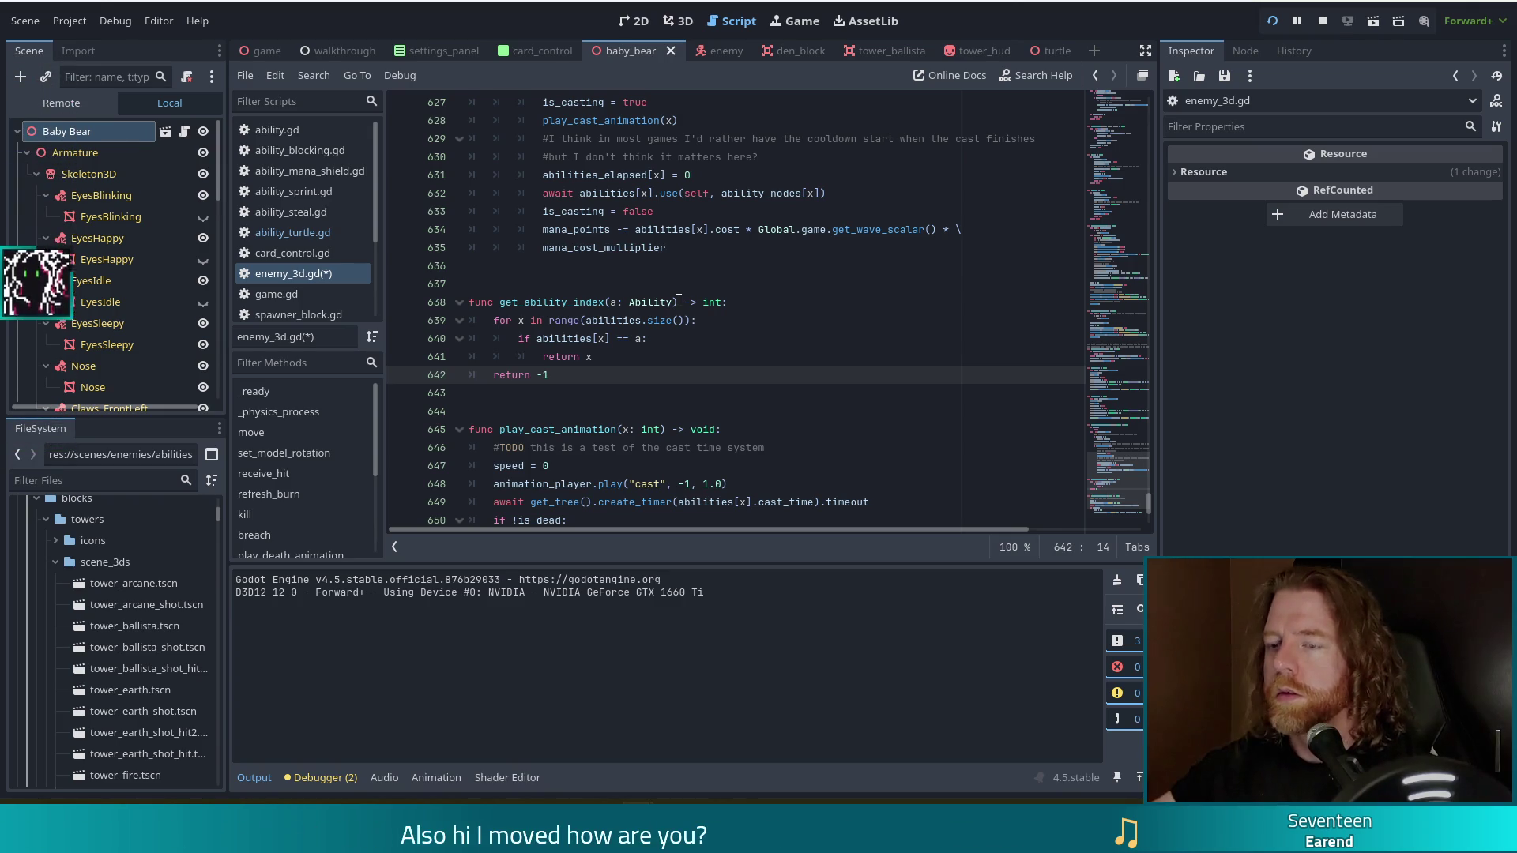
- Save enemy_3d.gd and switch to ability_turtle.gd
click(628, 338)
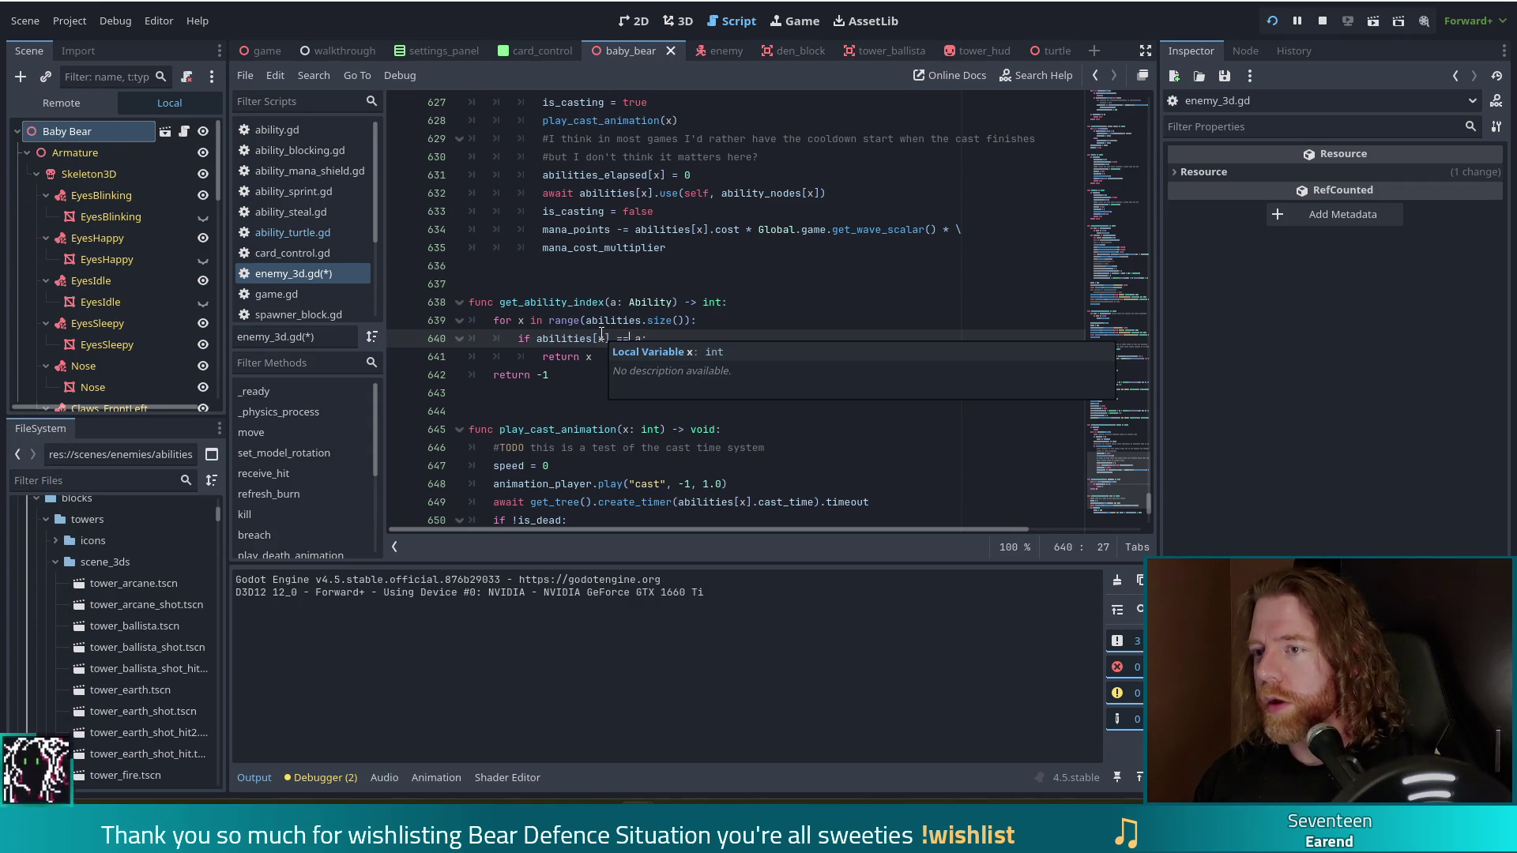
key(ctrl+s)
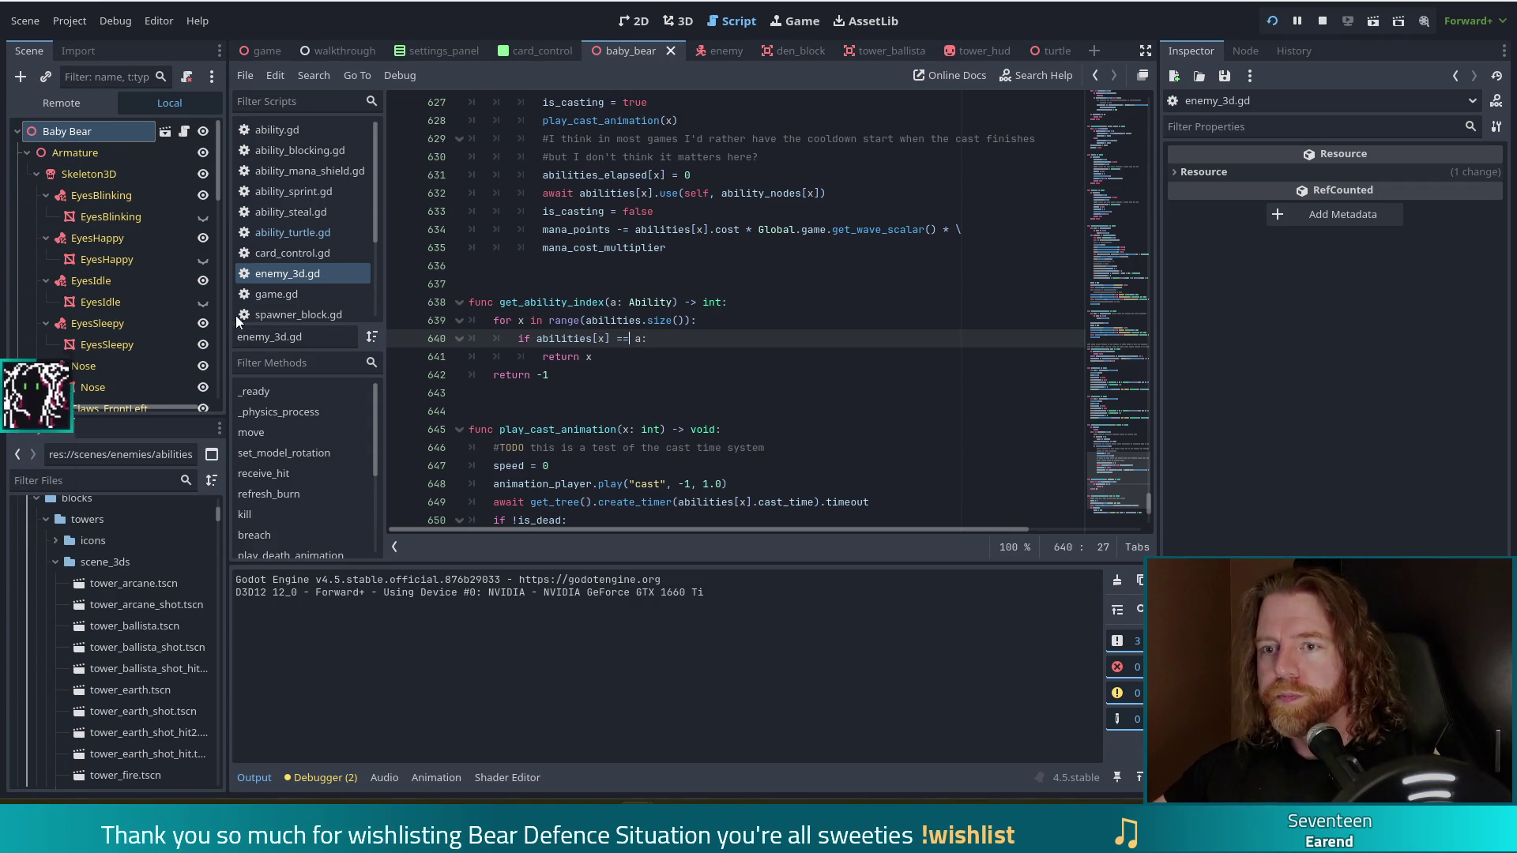
click(306, 233)
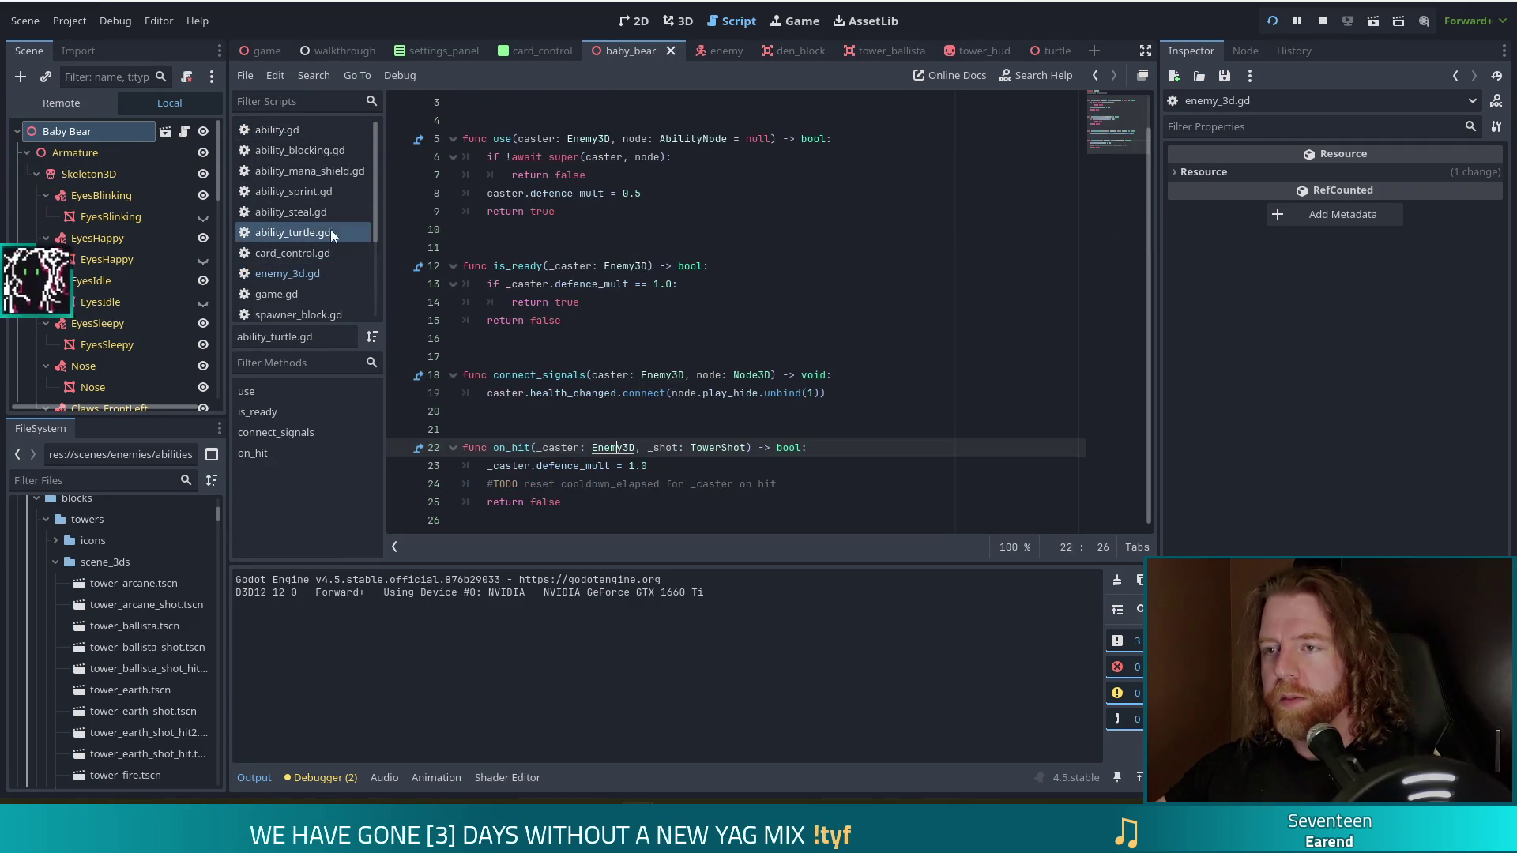
- Inspect the commented class_name line atop ability_turtle.gd, then select the Baby Bear node
click(1127, 102)
click(609, 138)
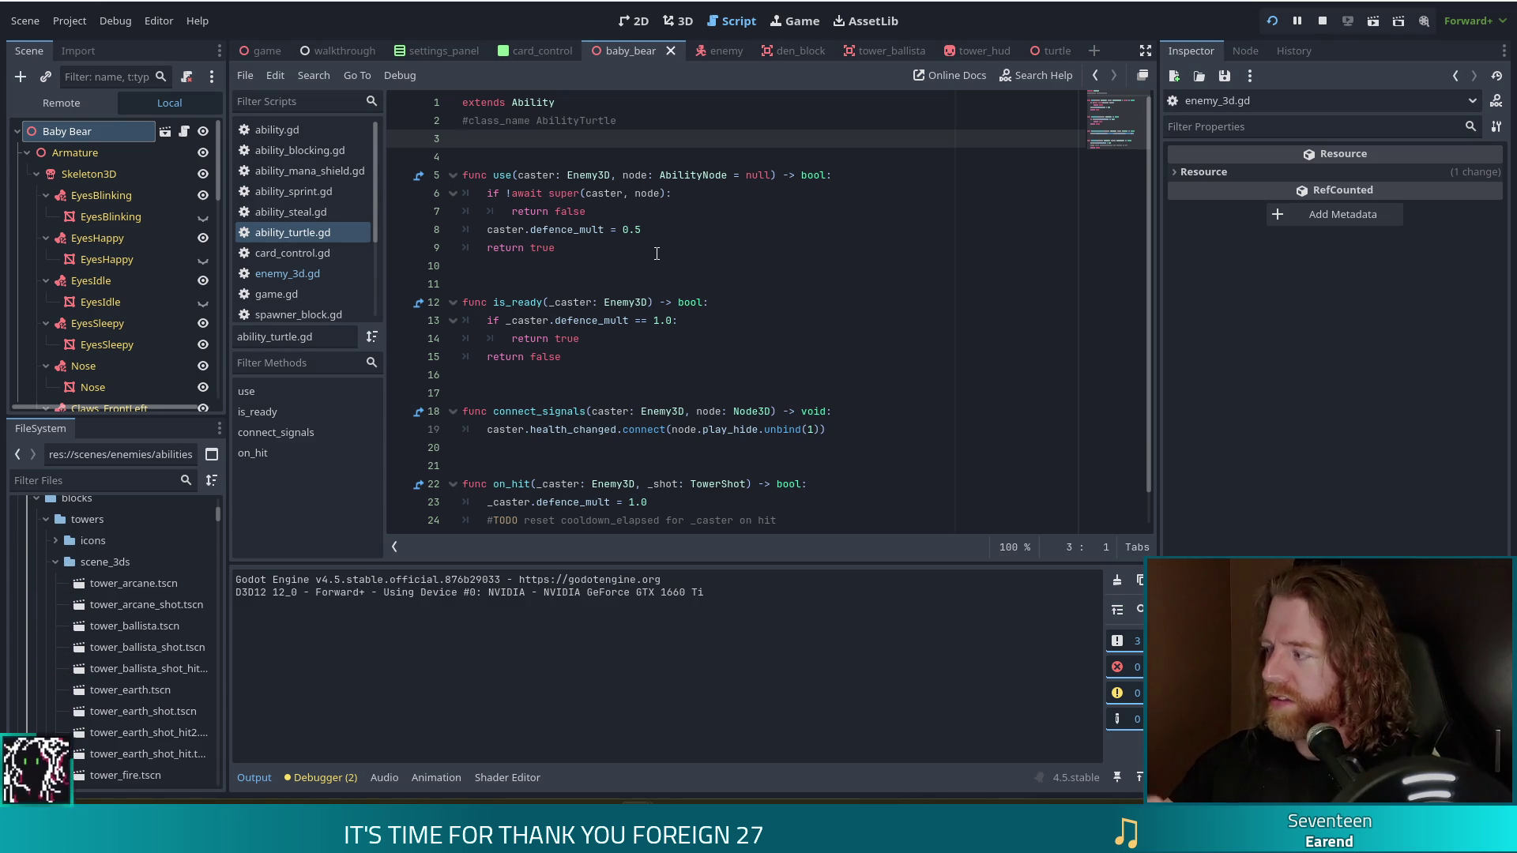
drag(618, 120, 493, 115)
click(629, 116)
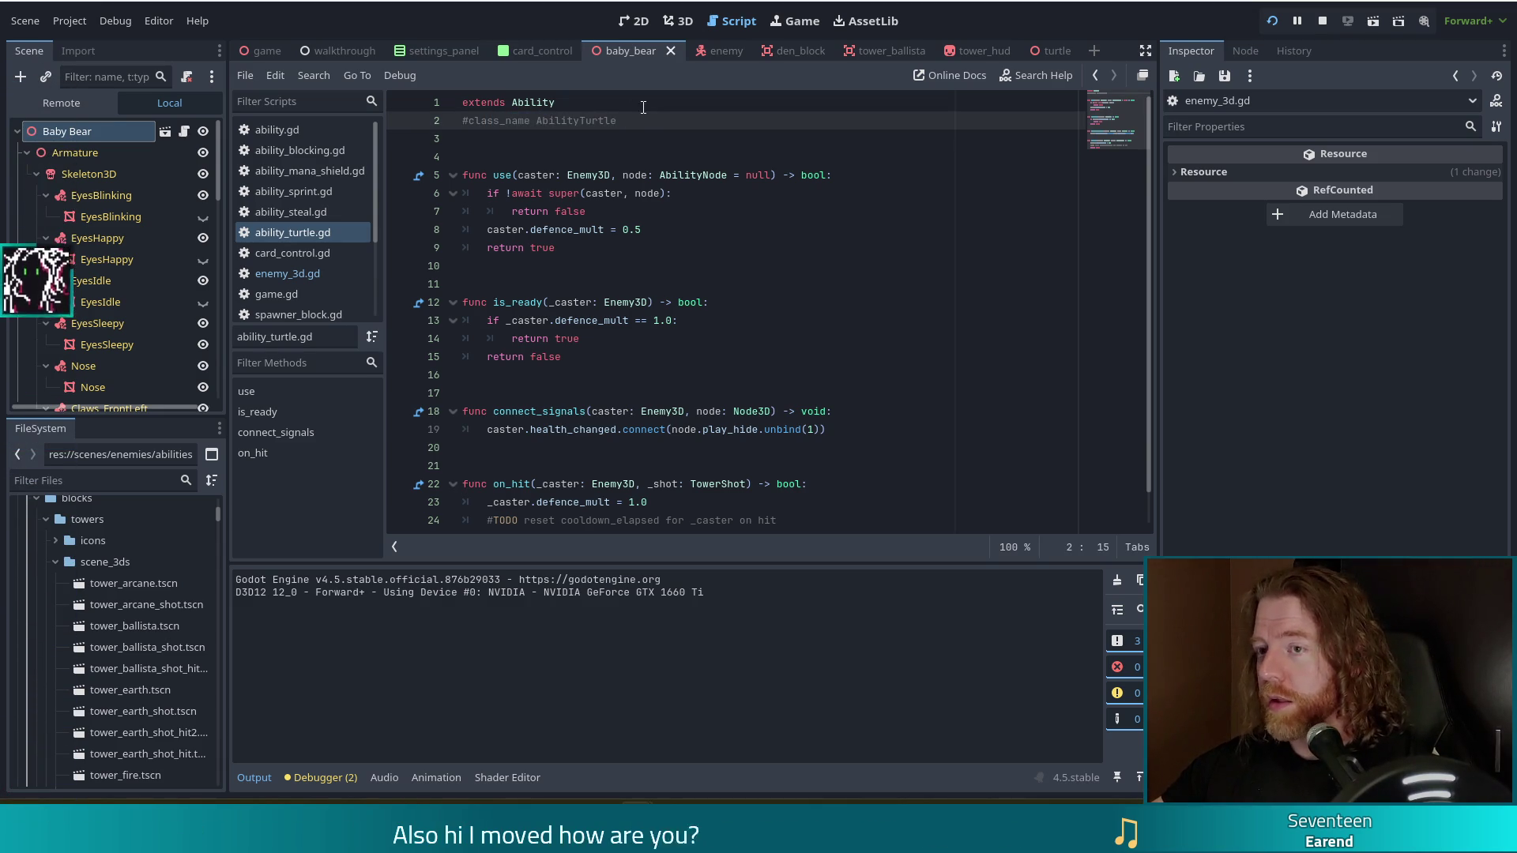
triple_click(630, 116)
click(687, 122)
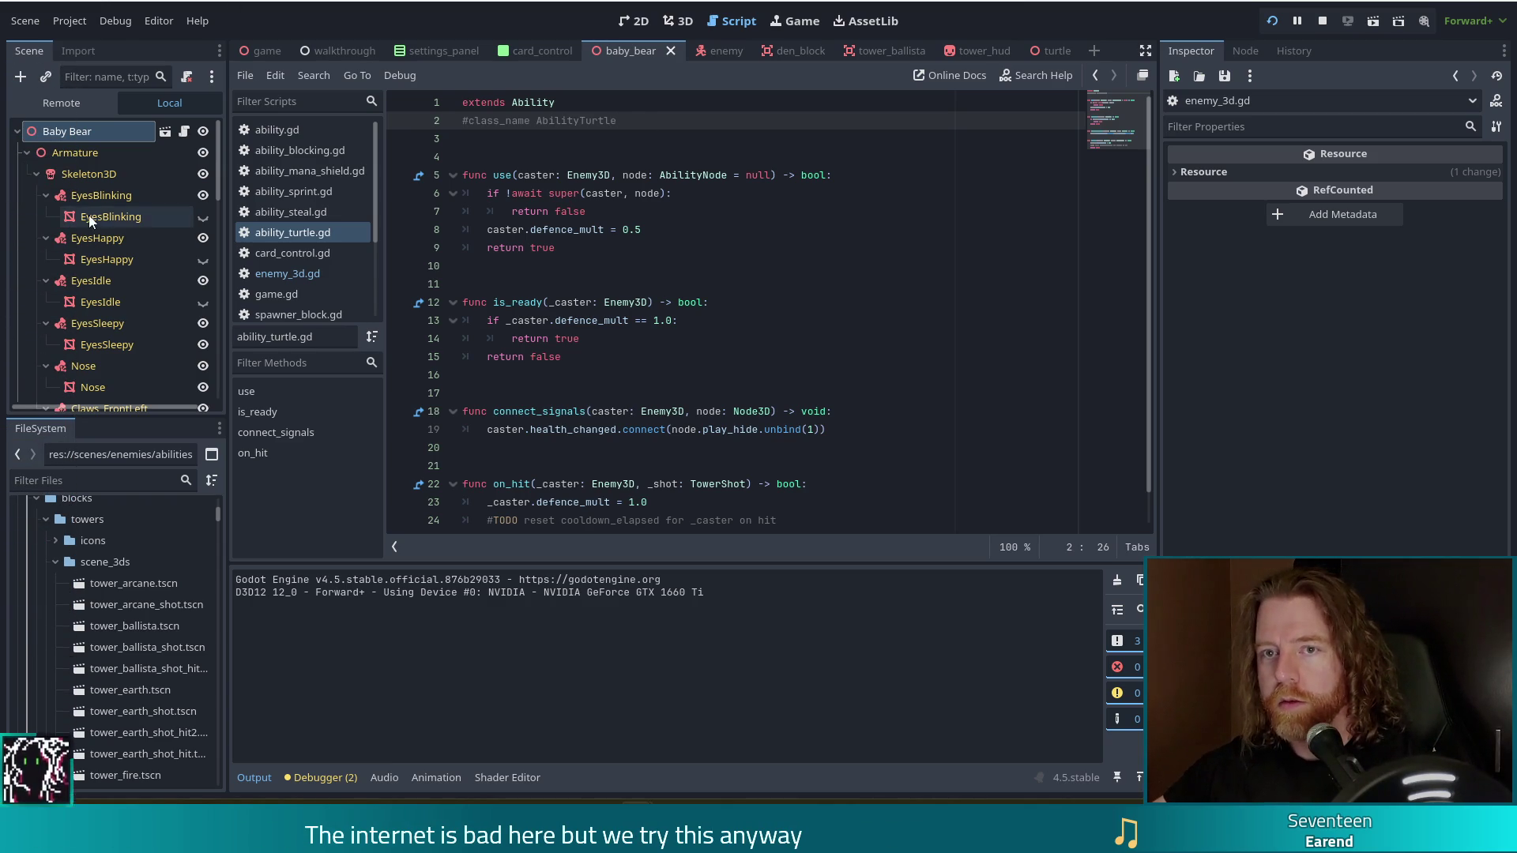
scroll(93, 210, down, 3)
scroll(96, 207, up, 3)
click(60, 133)
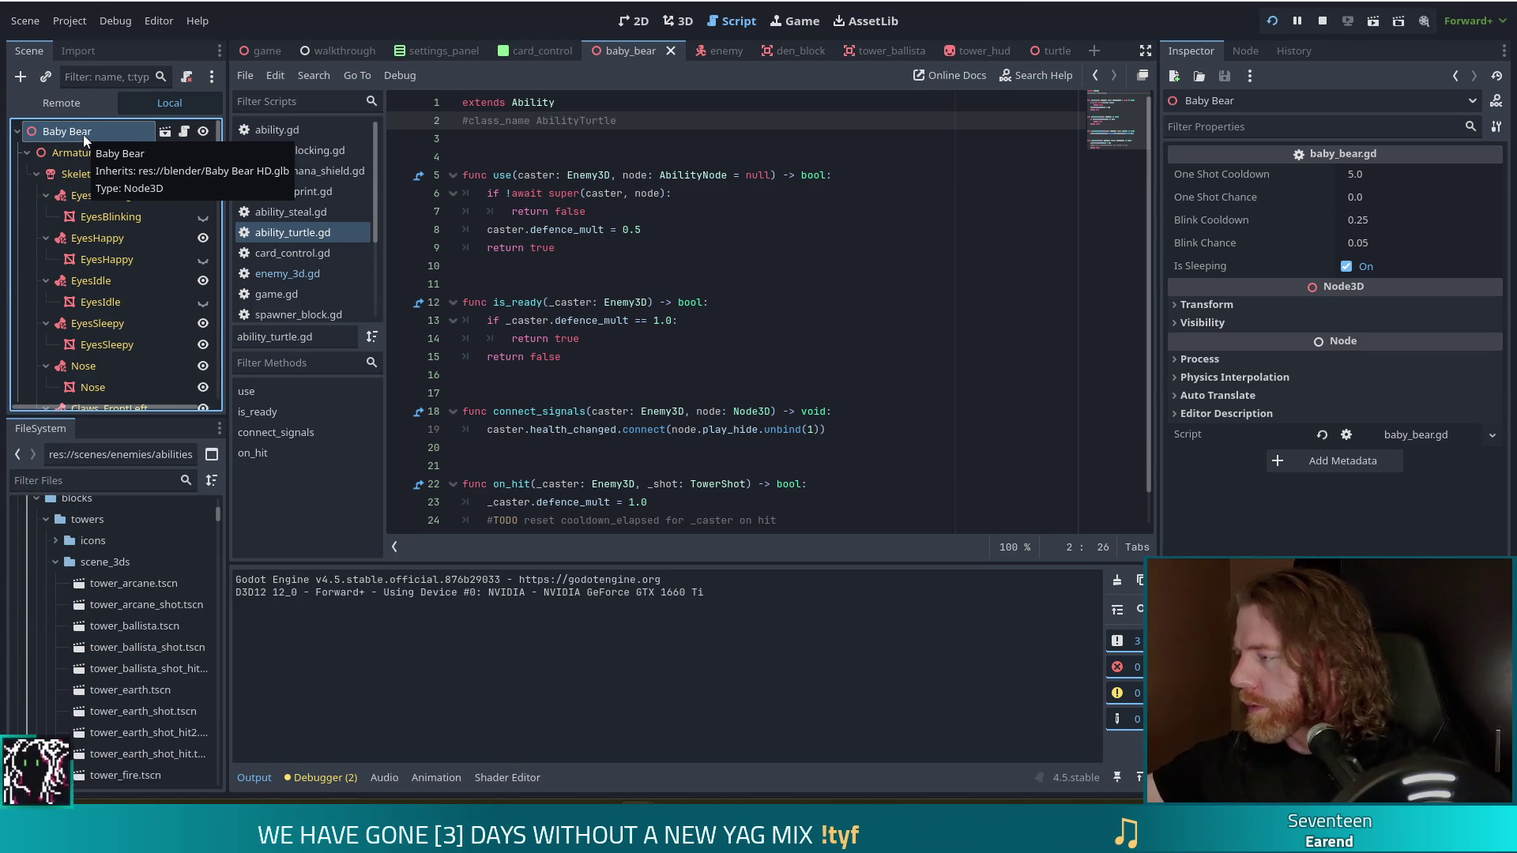
click(785, 341)
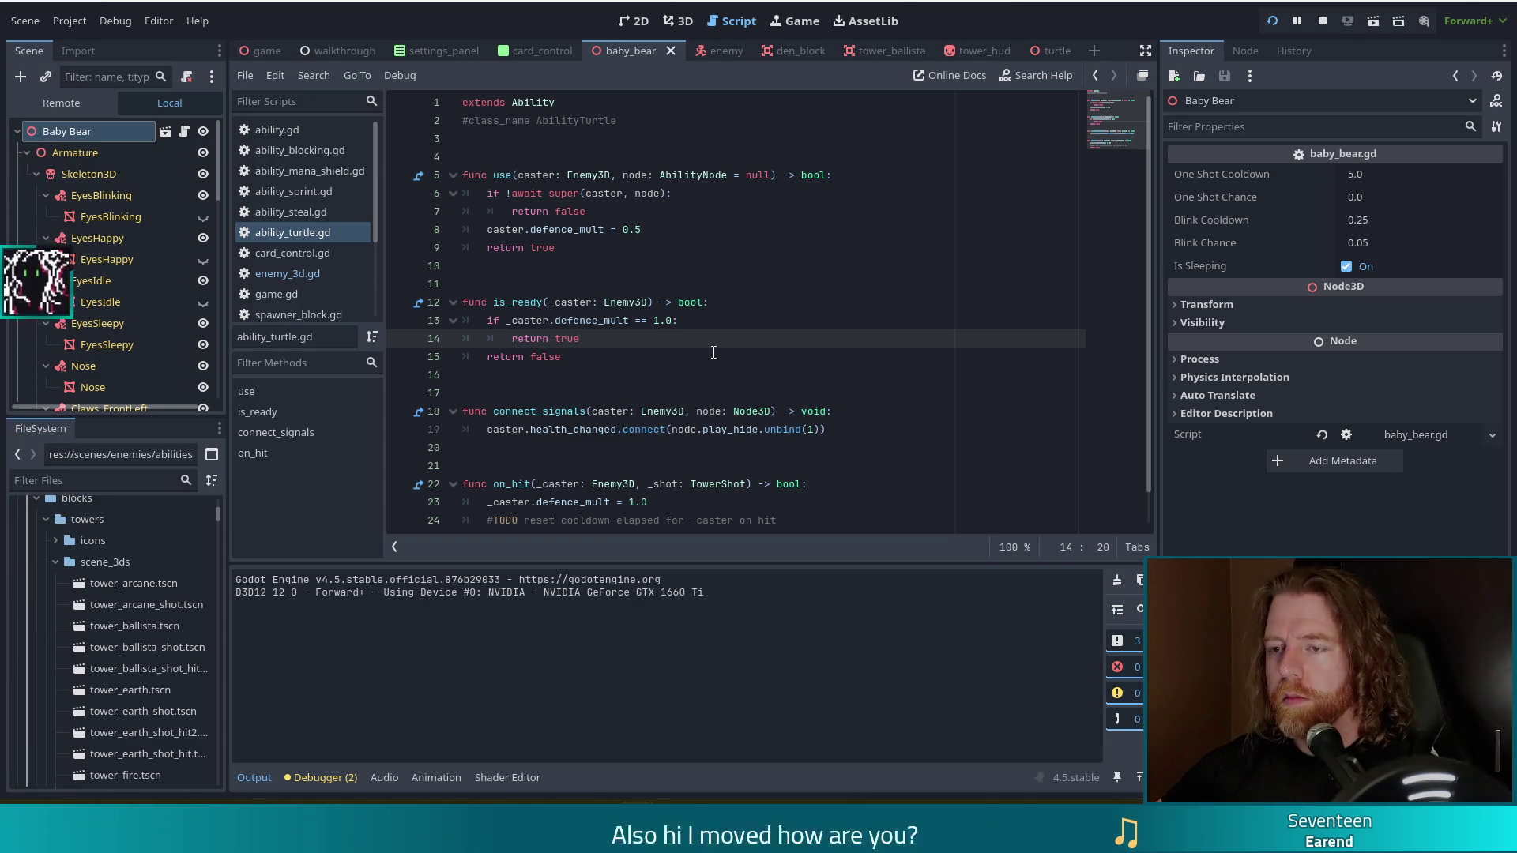
scroll(694, 369, down, 1)
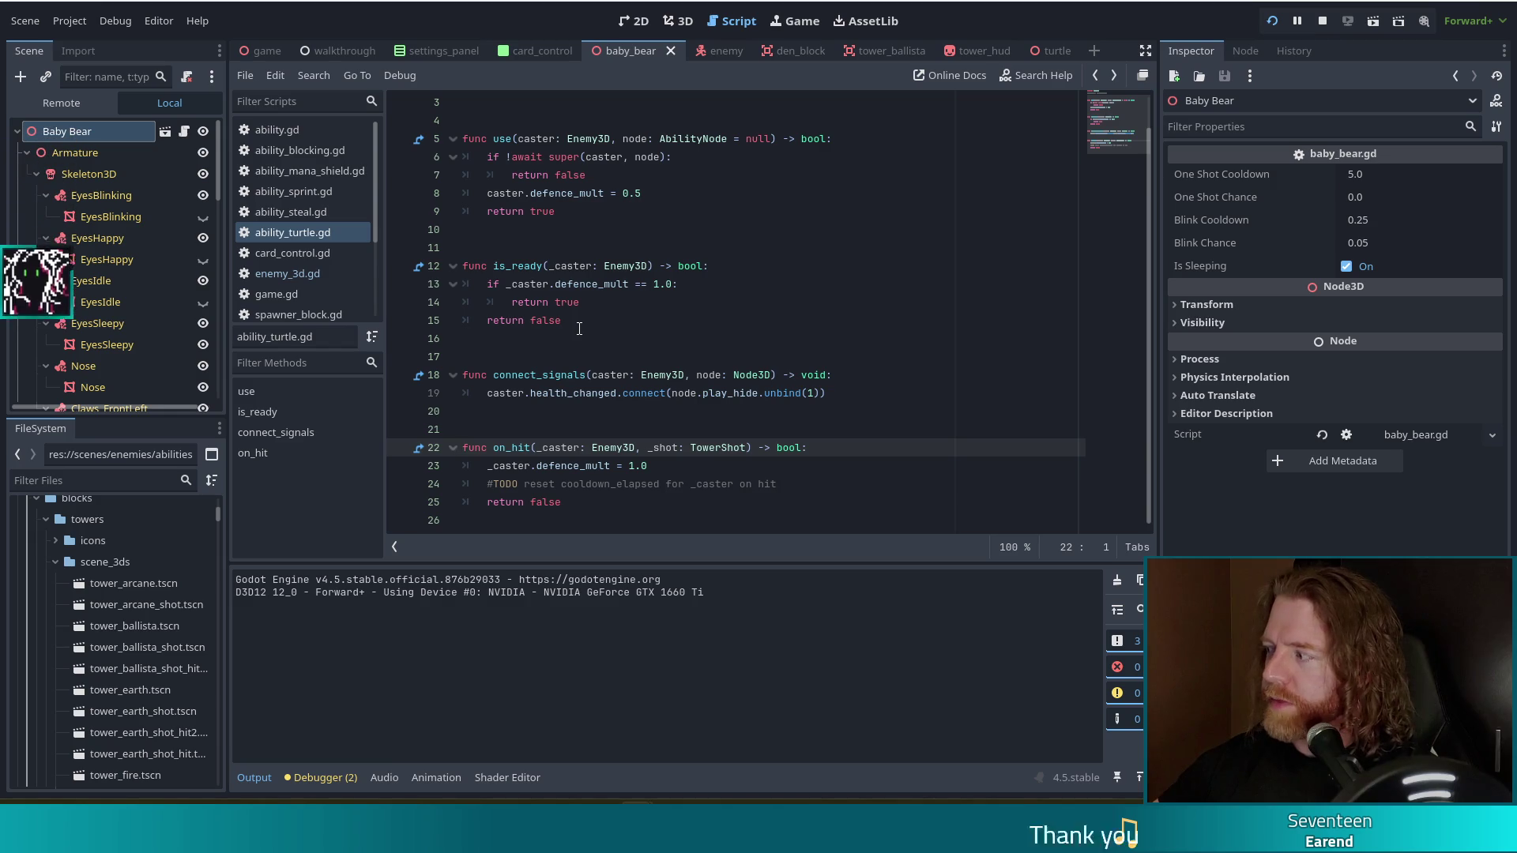
mouse_move(503, 370)
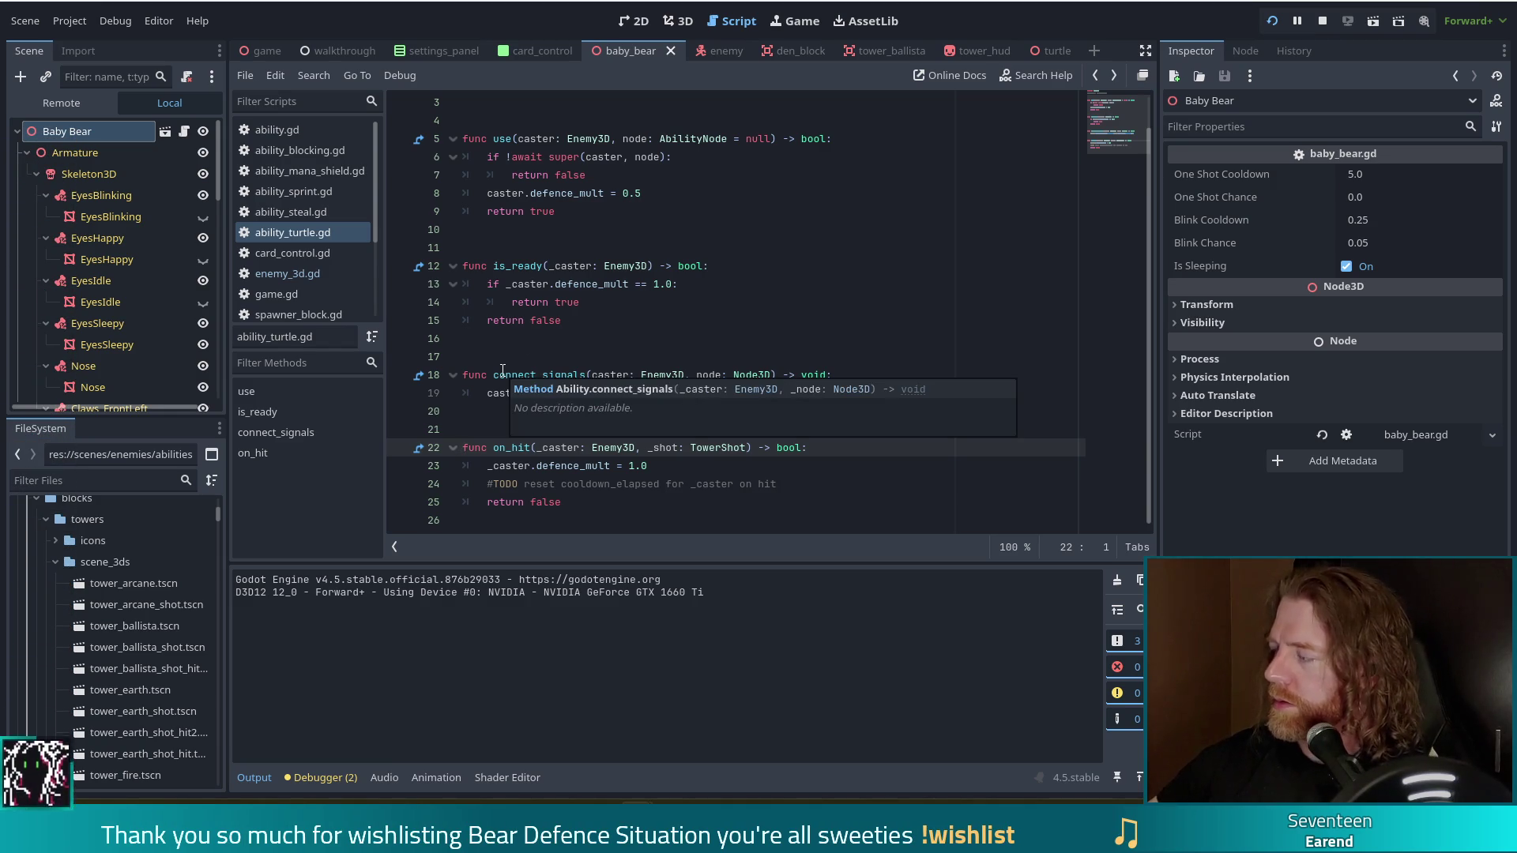
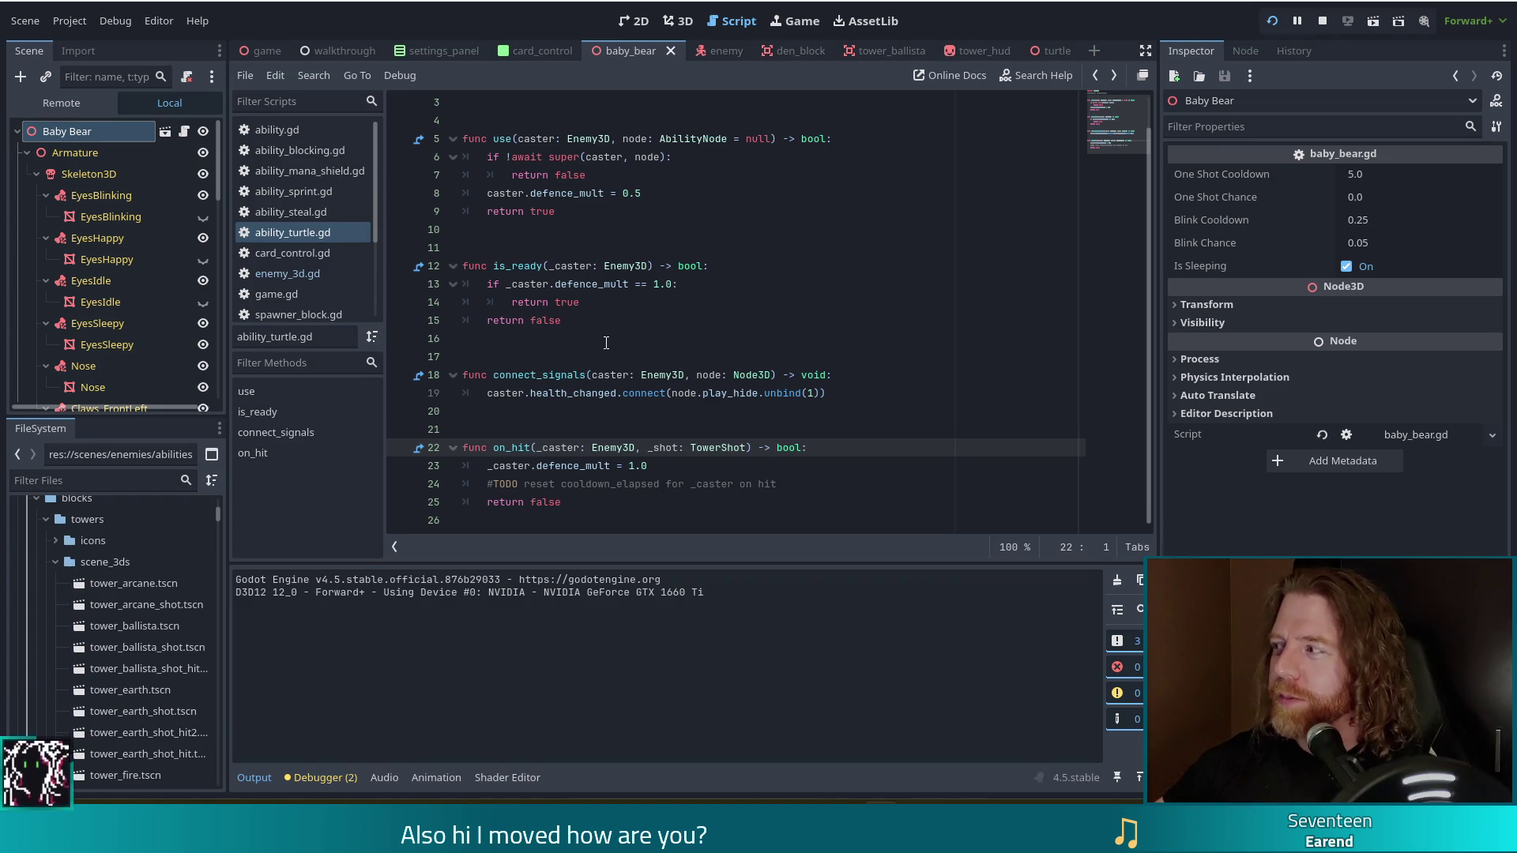
- Start a new line under the on_hit TODO comment with an autocompleted get_ability_index call
click(689, 486)
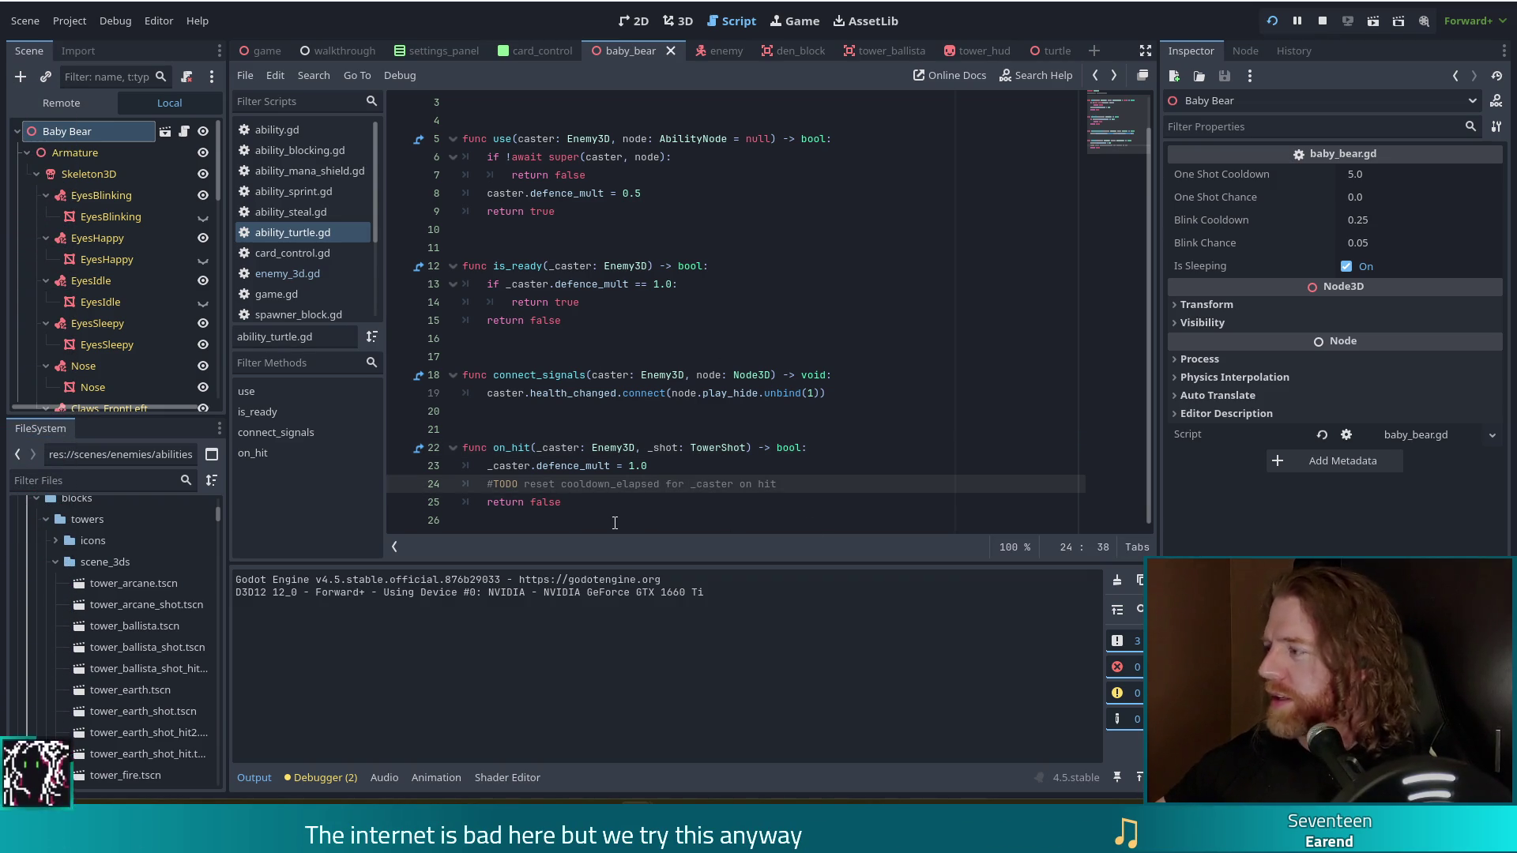
click(655, 465)
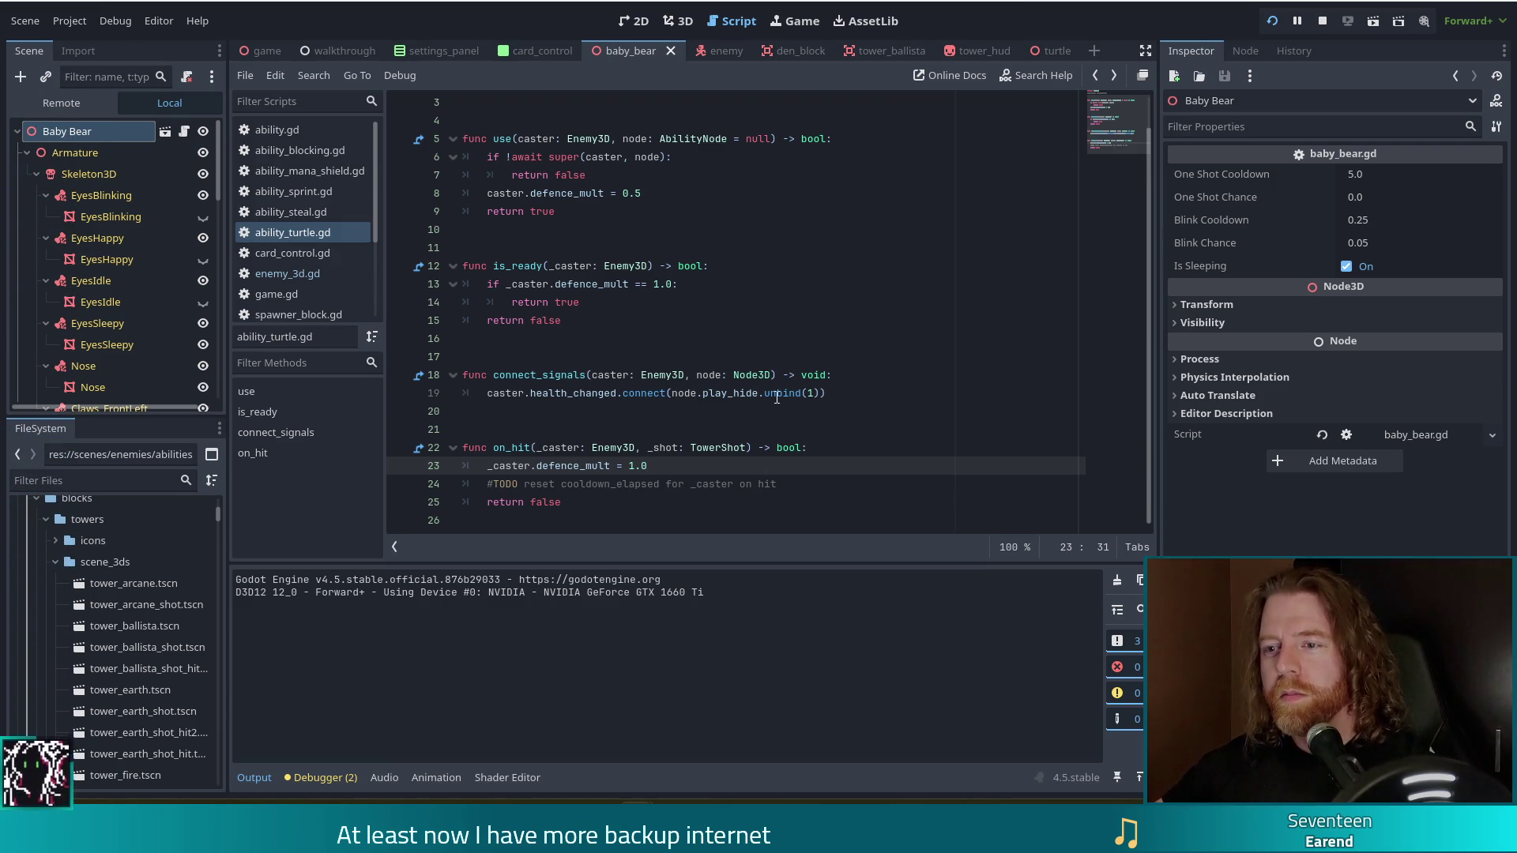
click(843, 387)
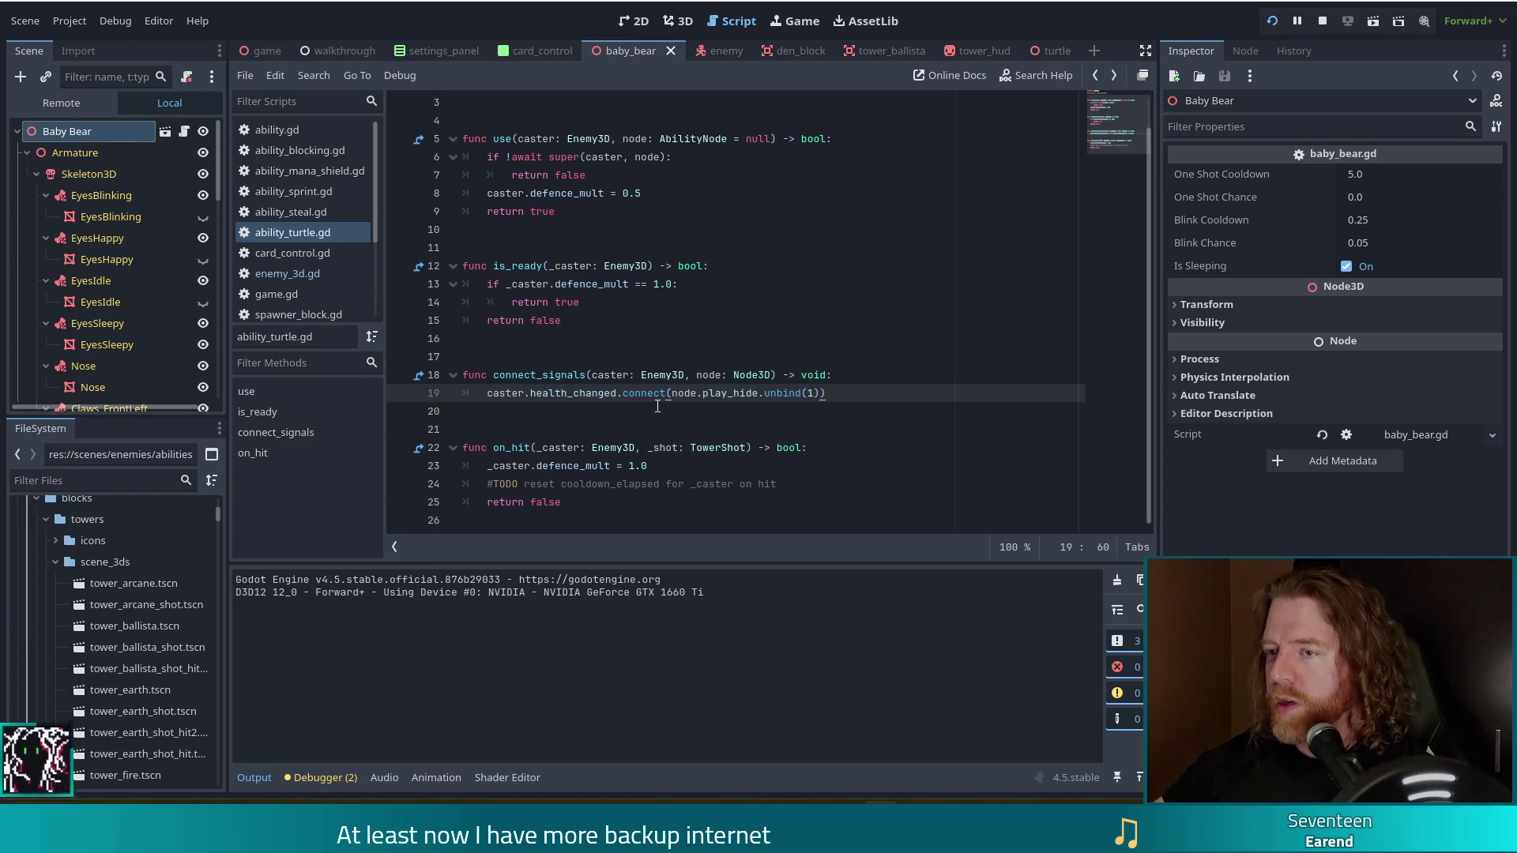
mouse_move(630, 397)
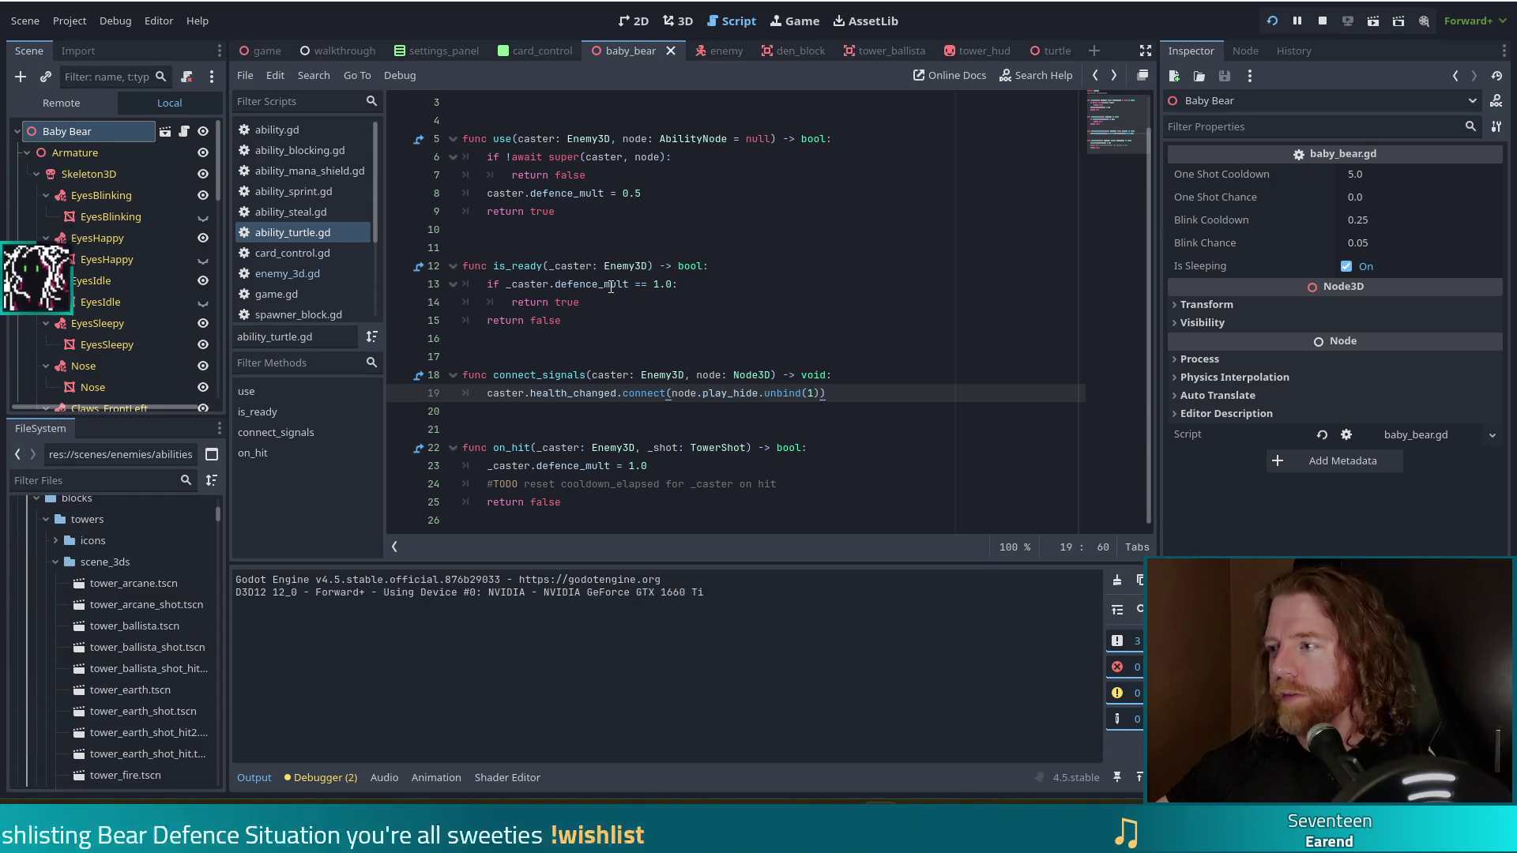
mouse_move(617, 284)
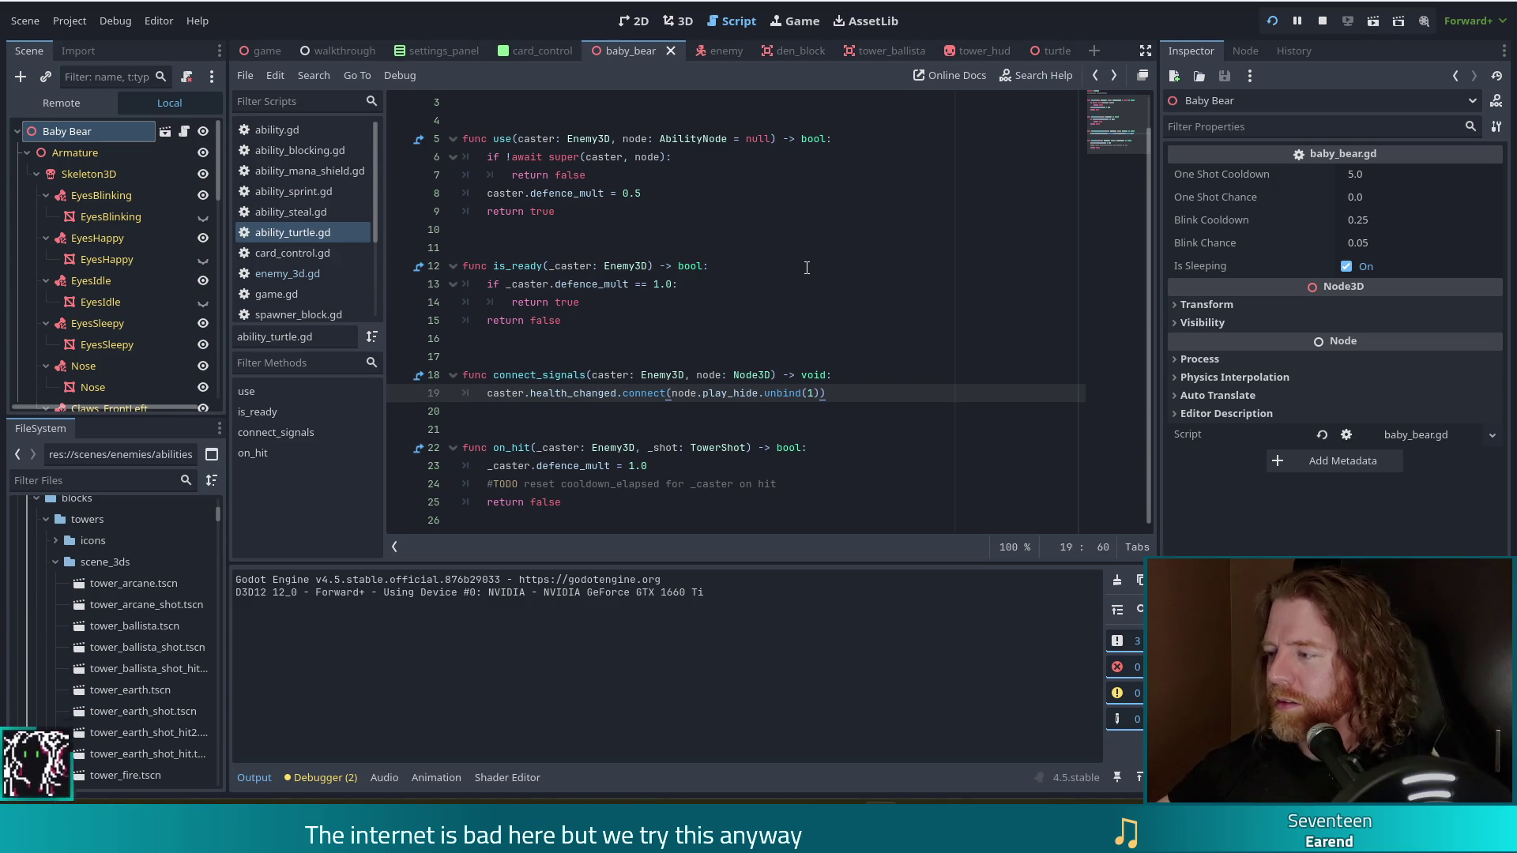
click(854, 404)
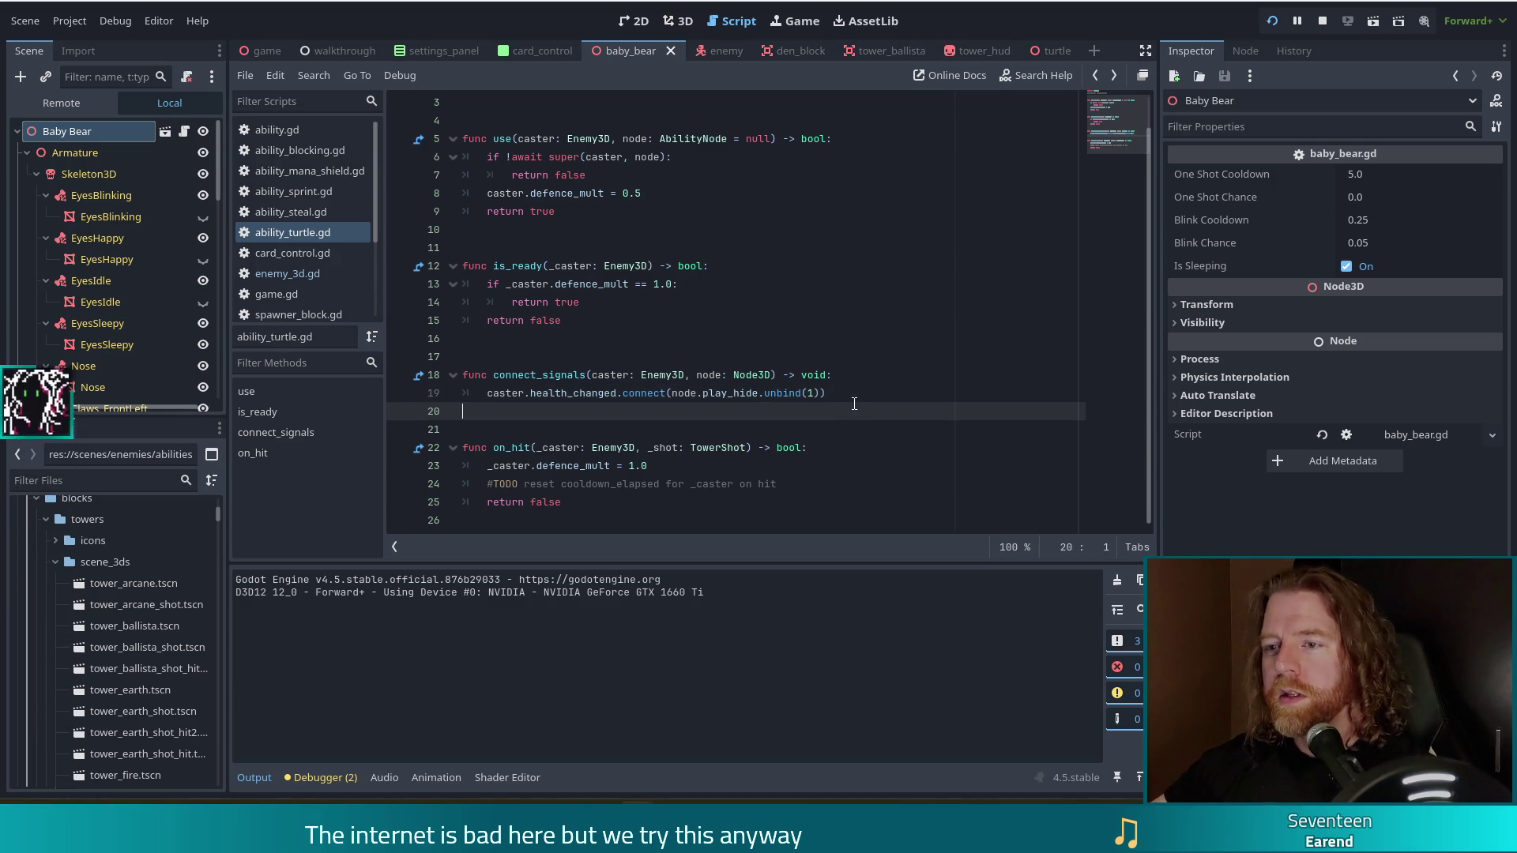
click(603, 453)
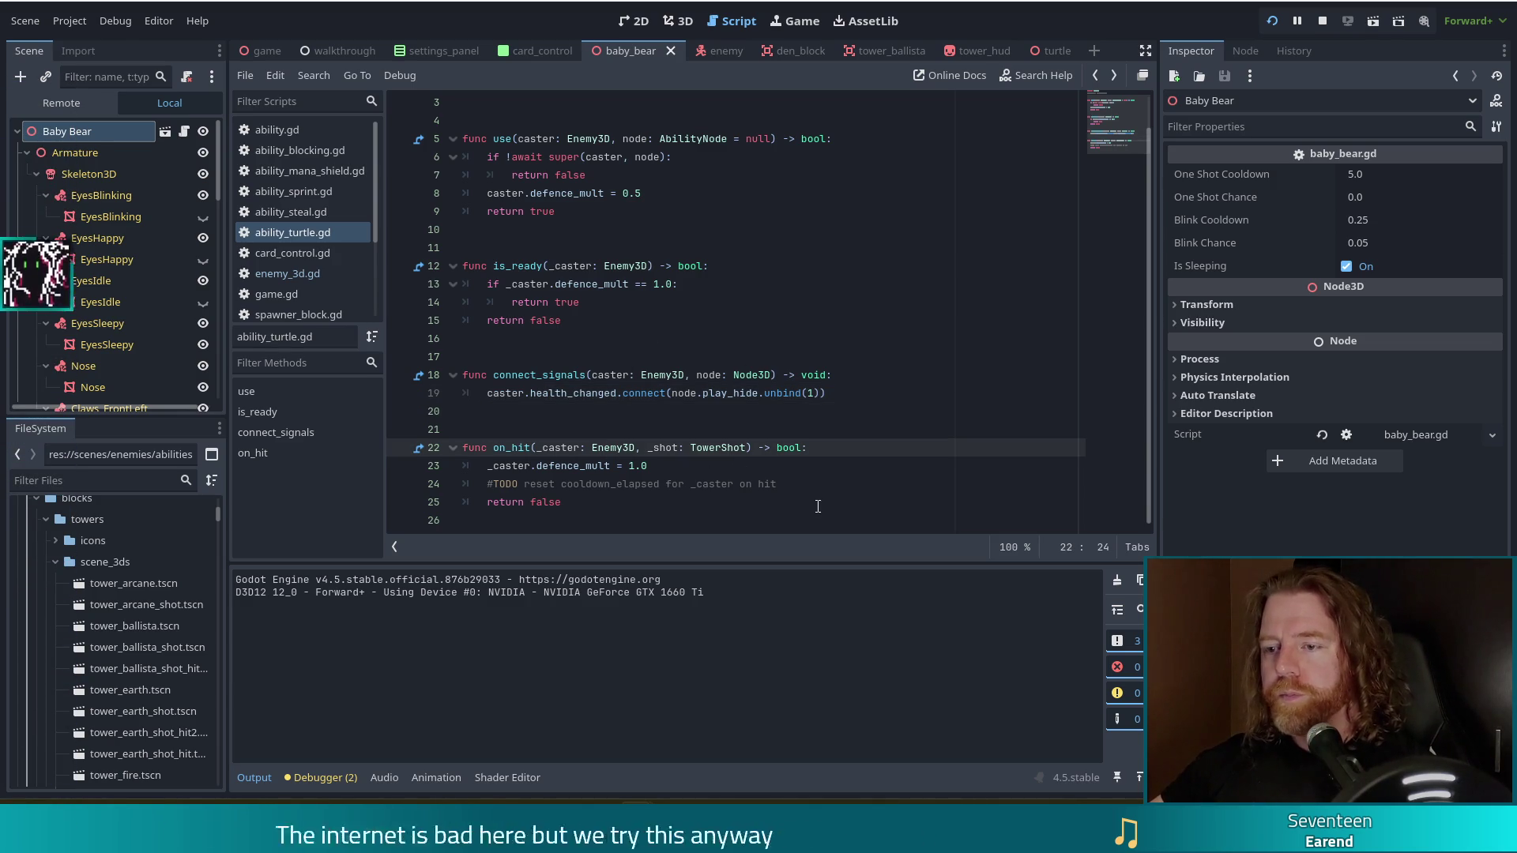
click(831, 486)
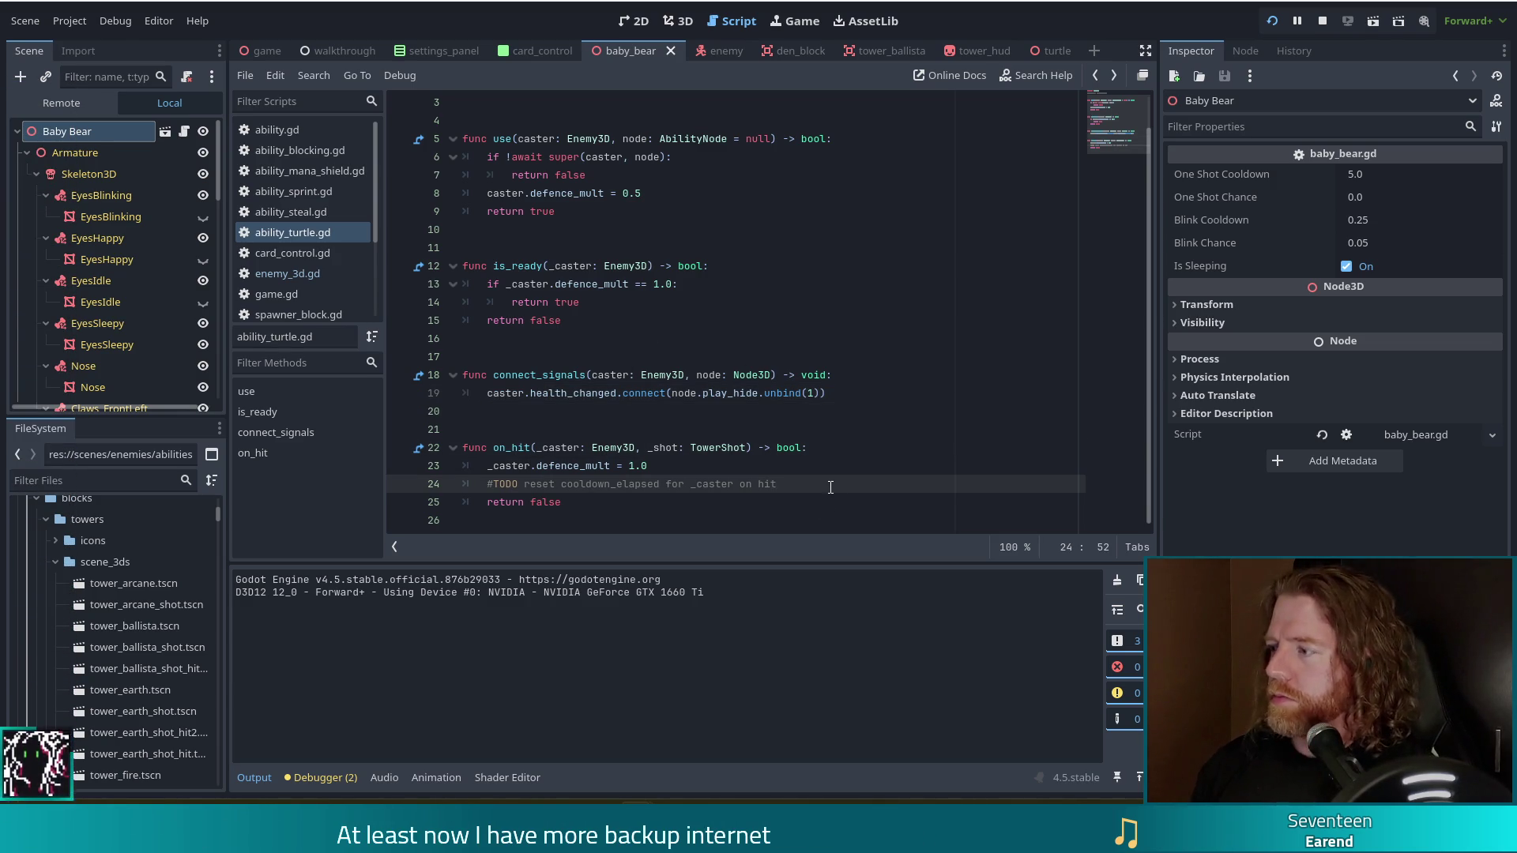
key(Return)
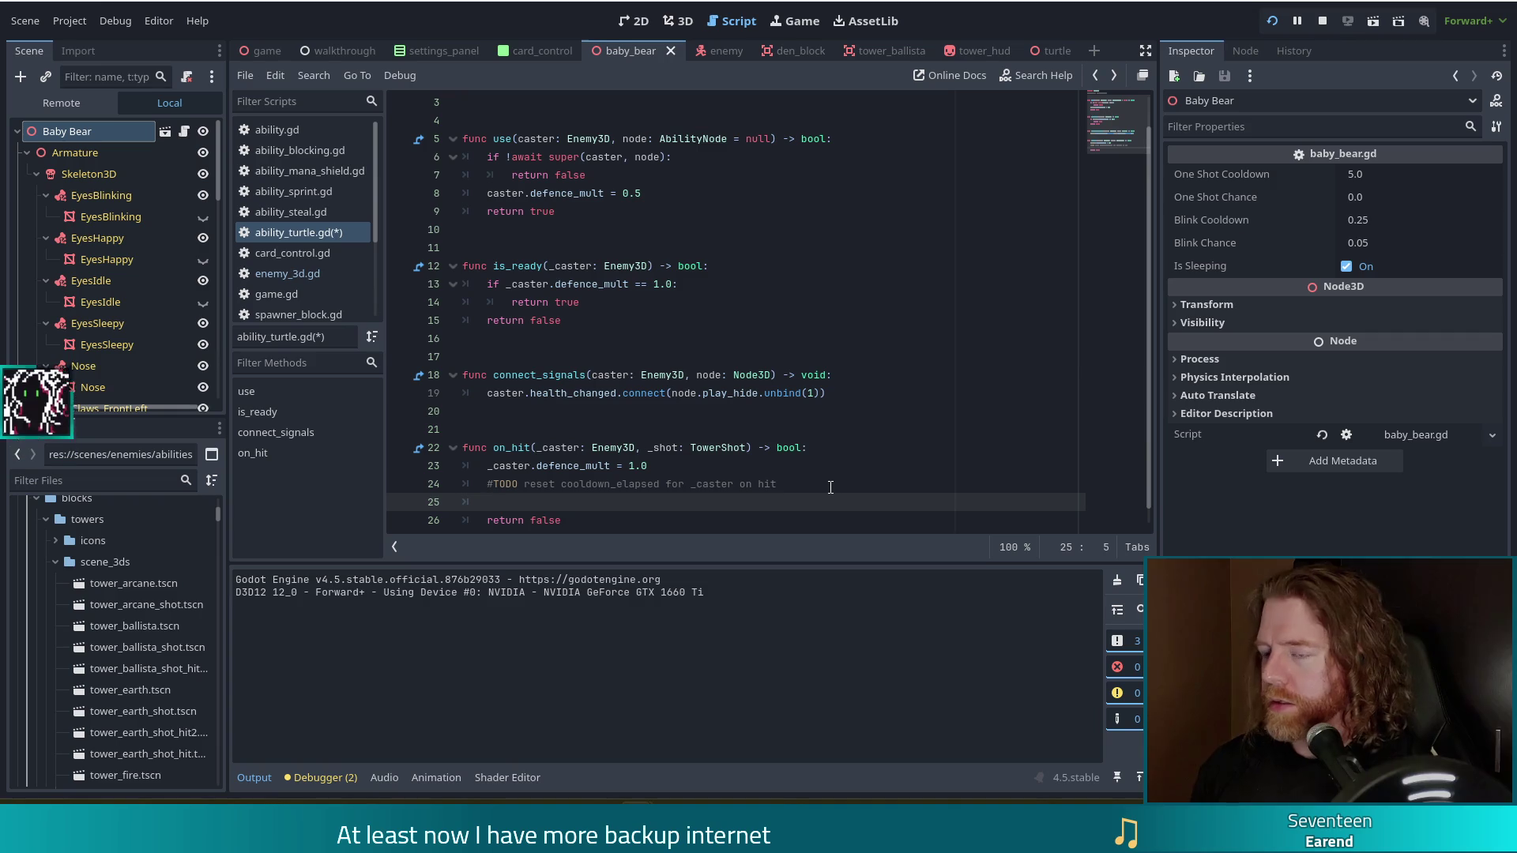
text(_caster.get_ab)
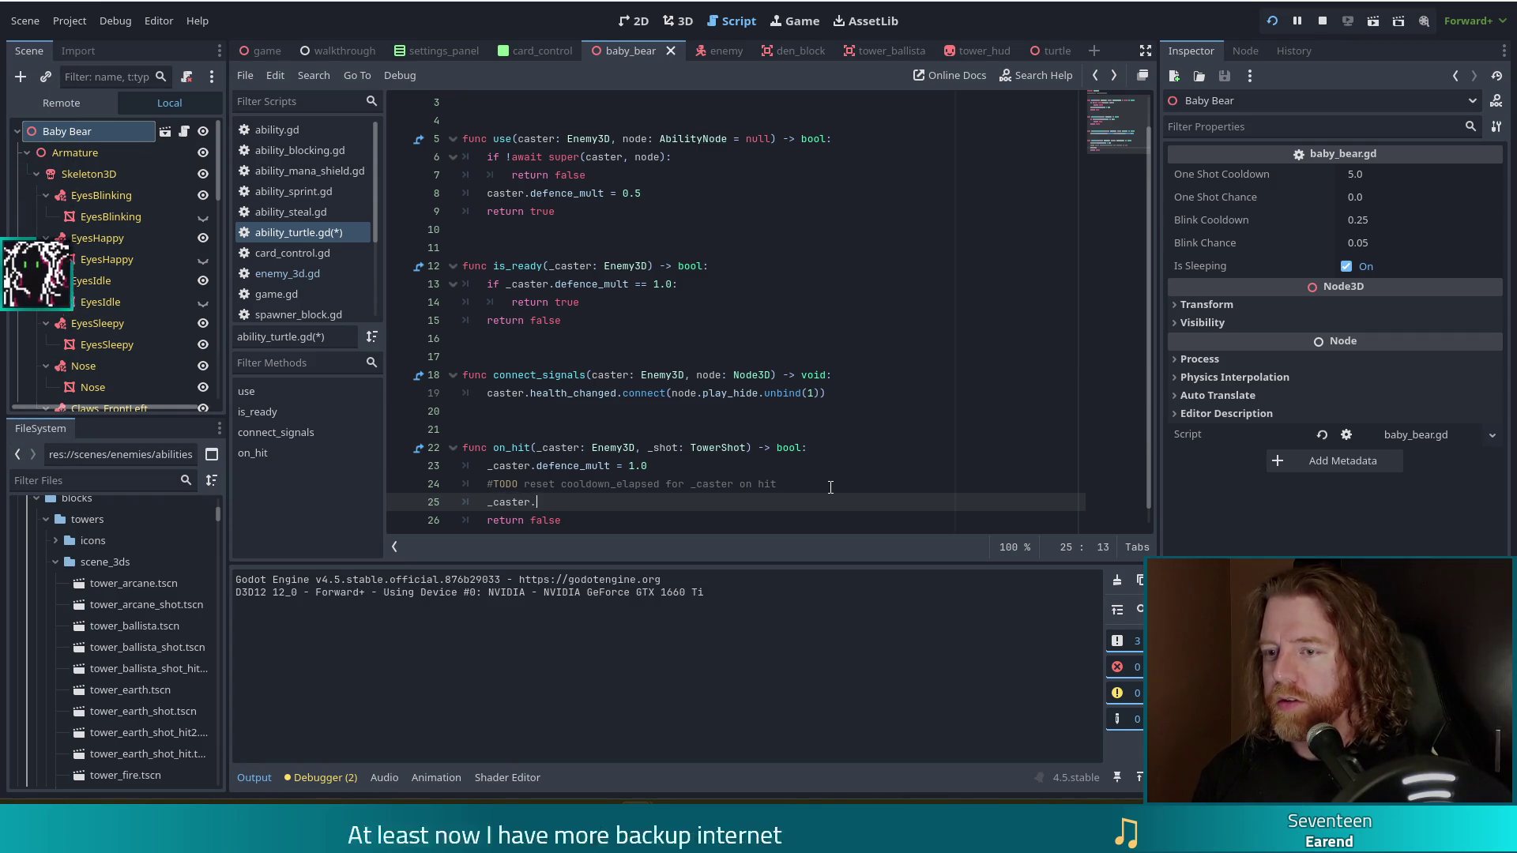
key(Return)
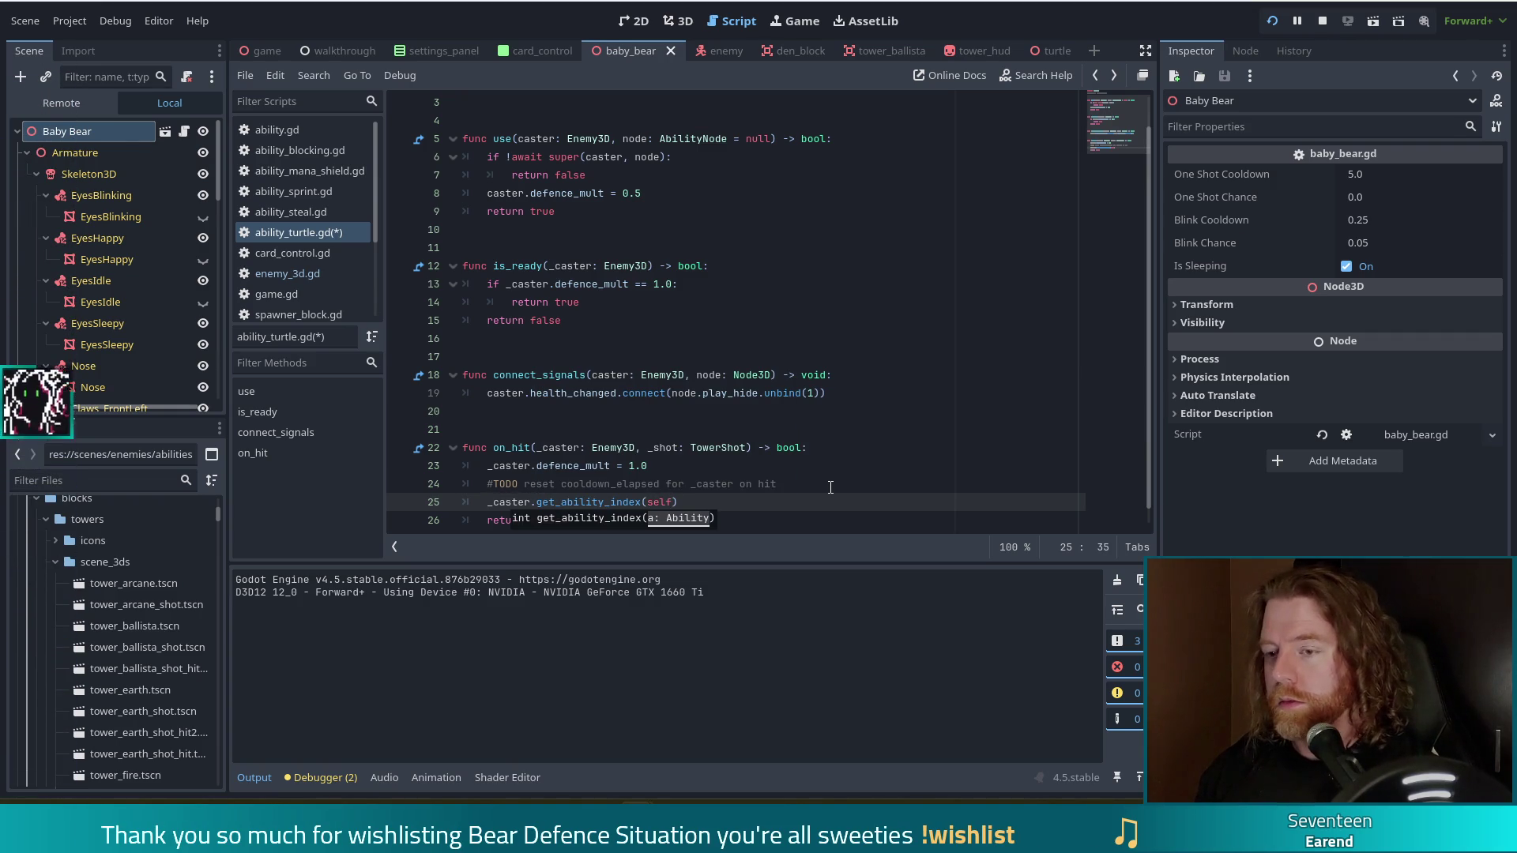
- Complete the line as _caster.abilities_elapsed[_caster.get_ability_index(self)] = 0, save, and stop the old game
key(Home)
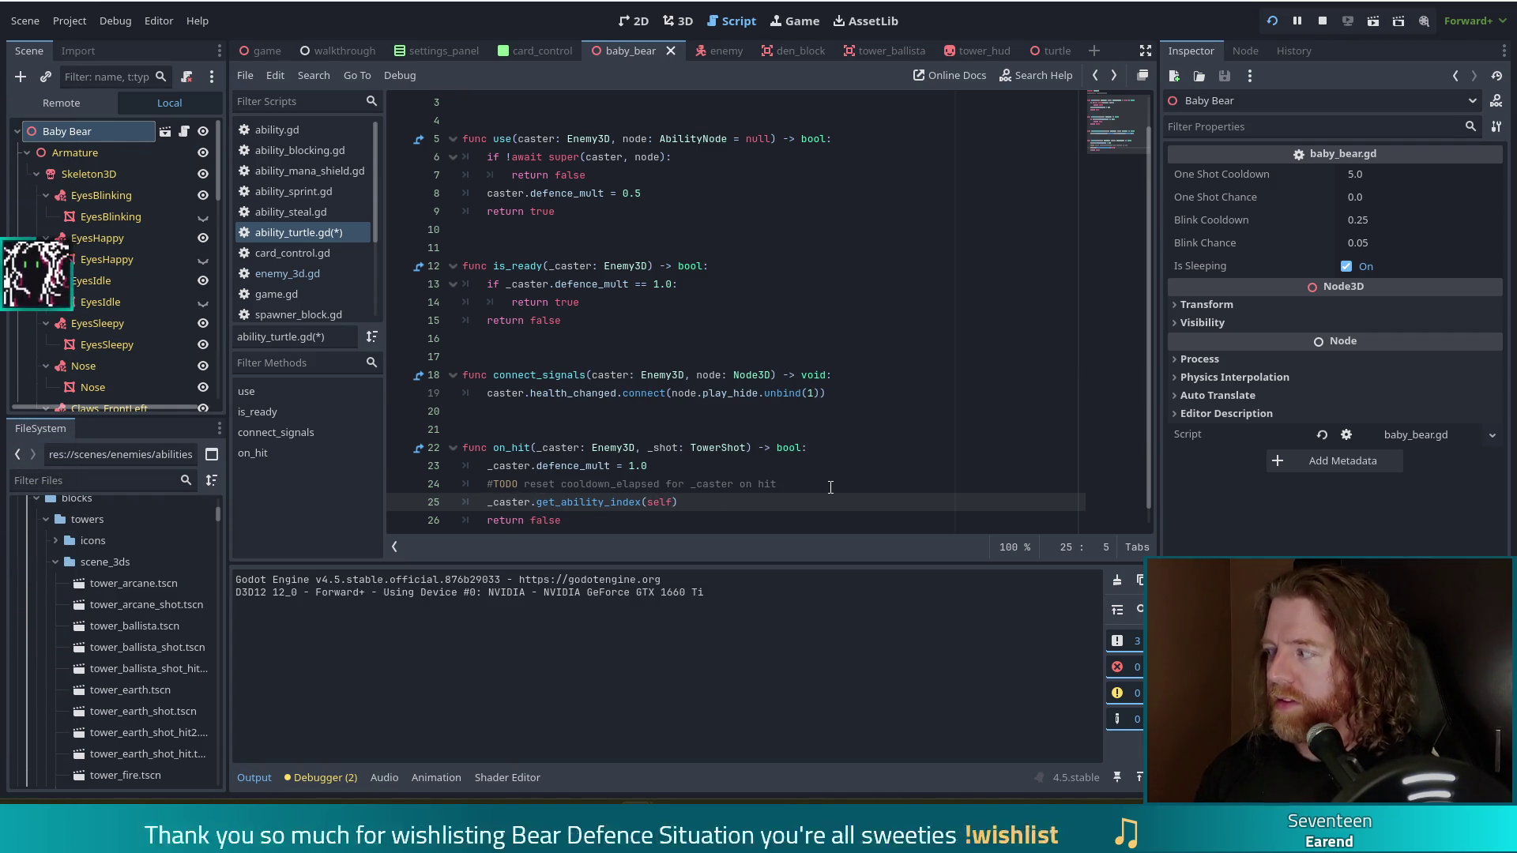
text(_caster.ab)
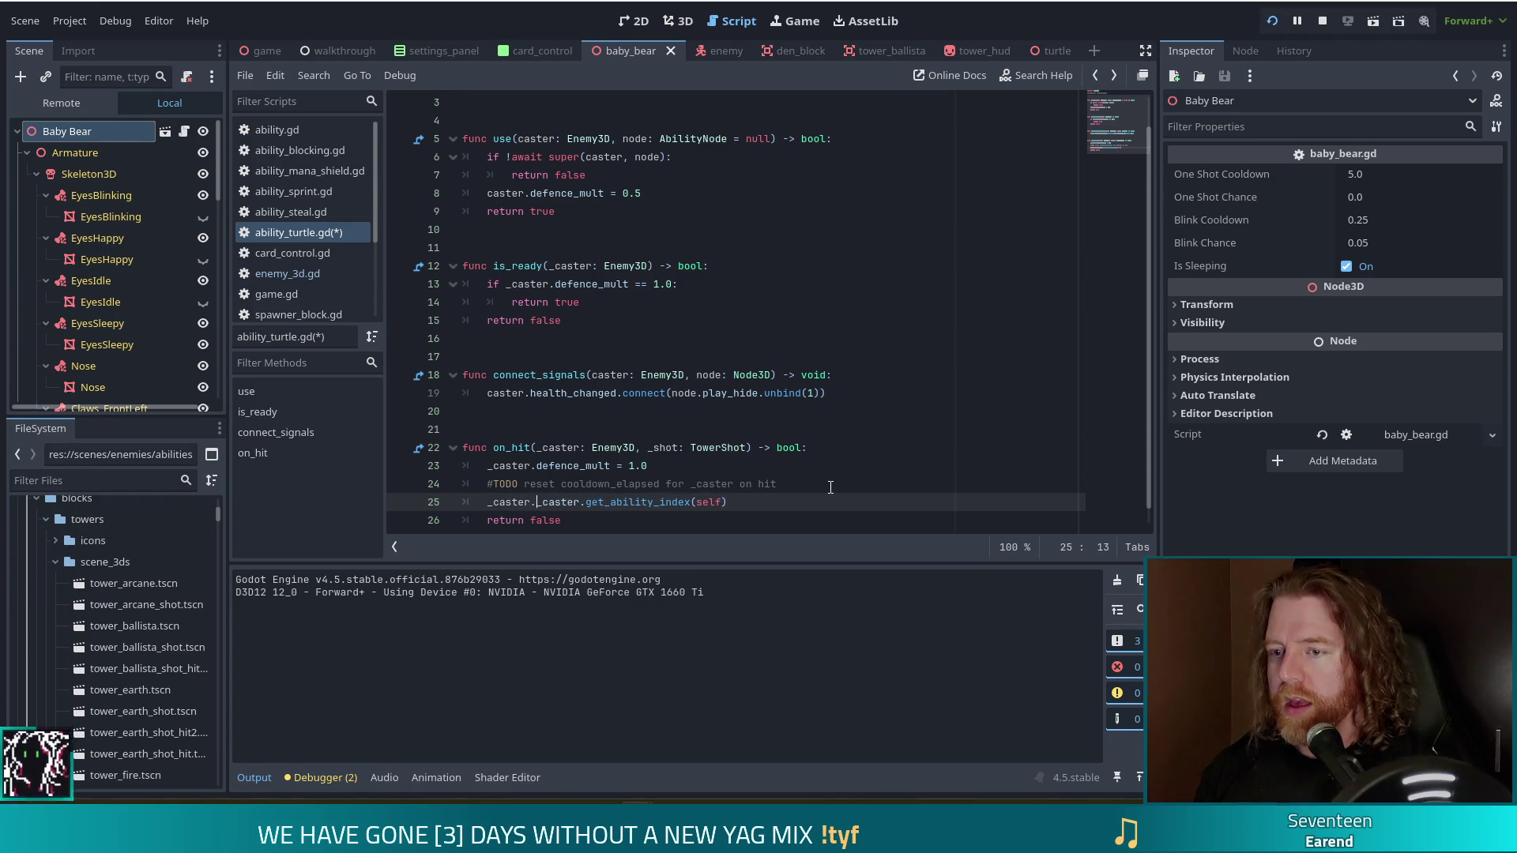
key(Down)
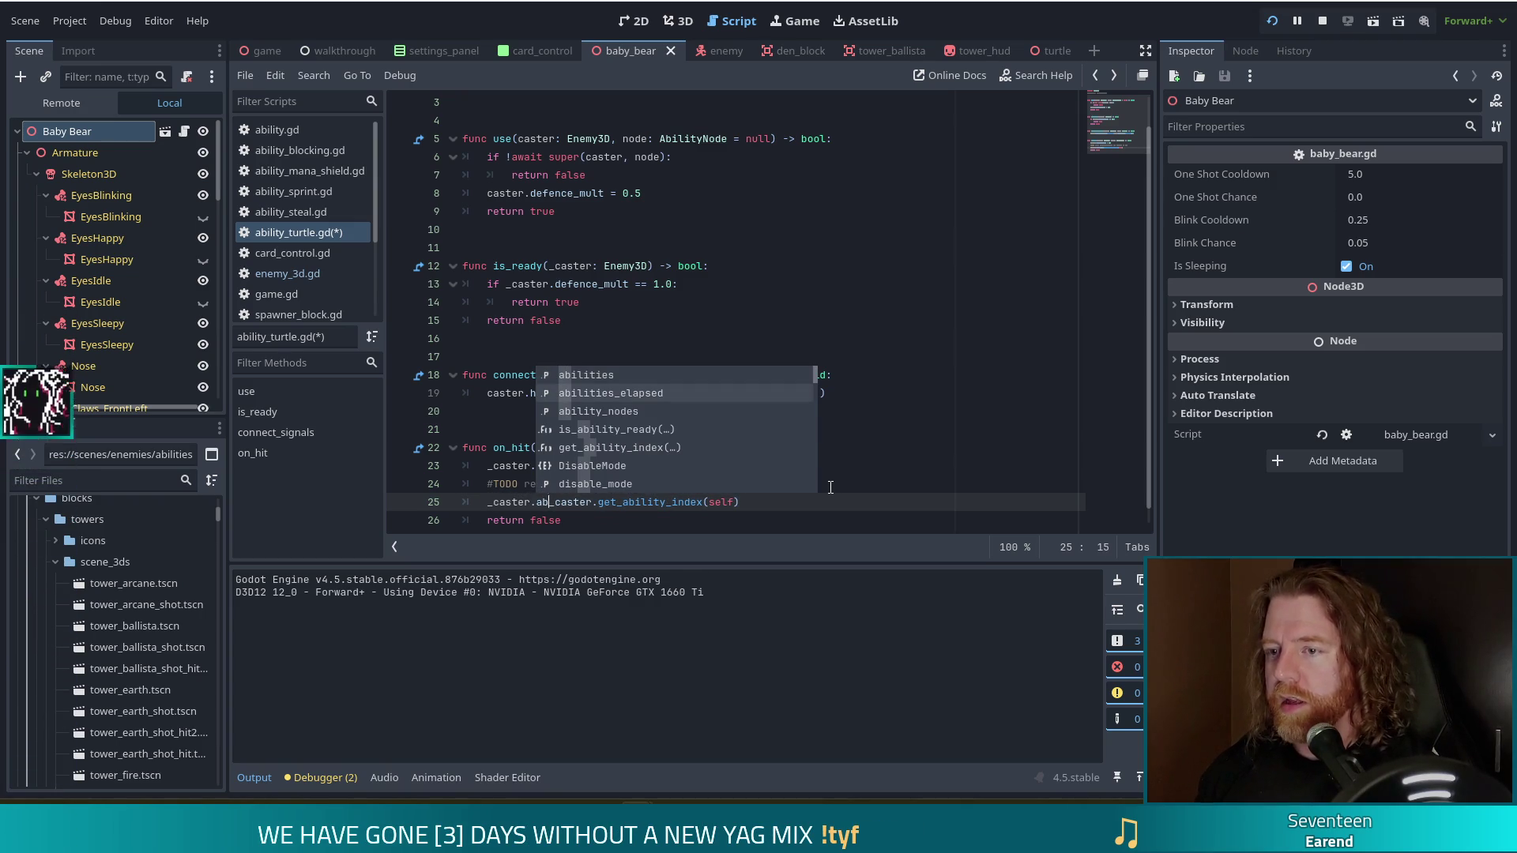
key(Tab)
text([)
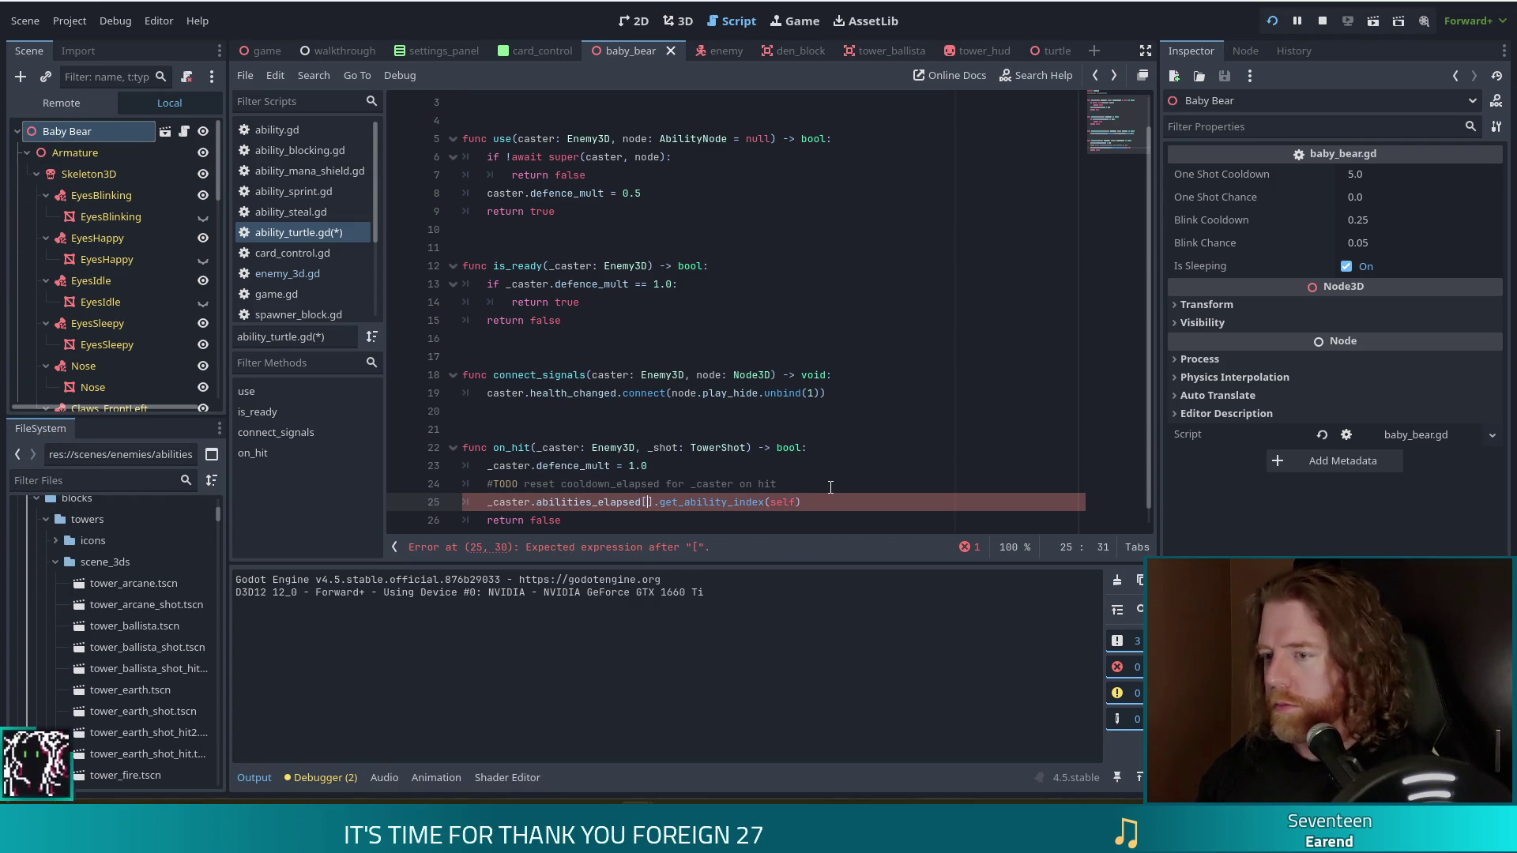
text(_caster)
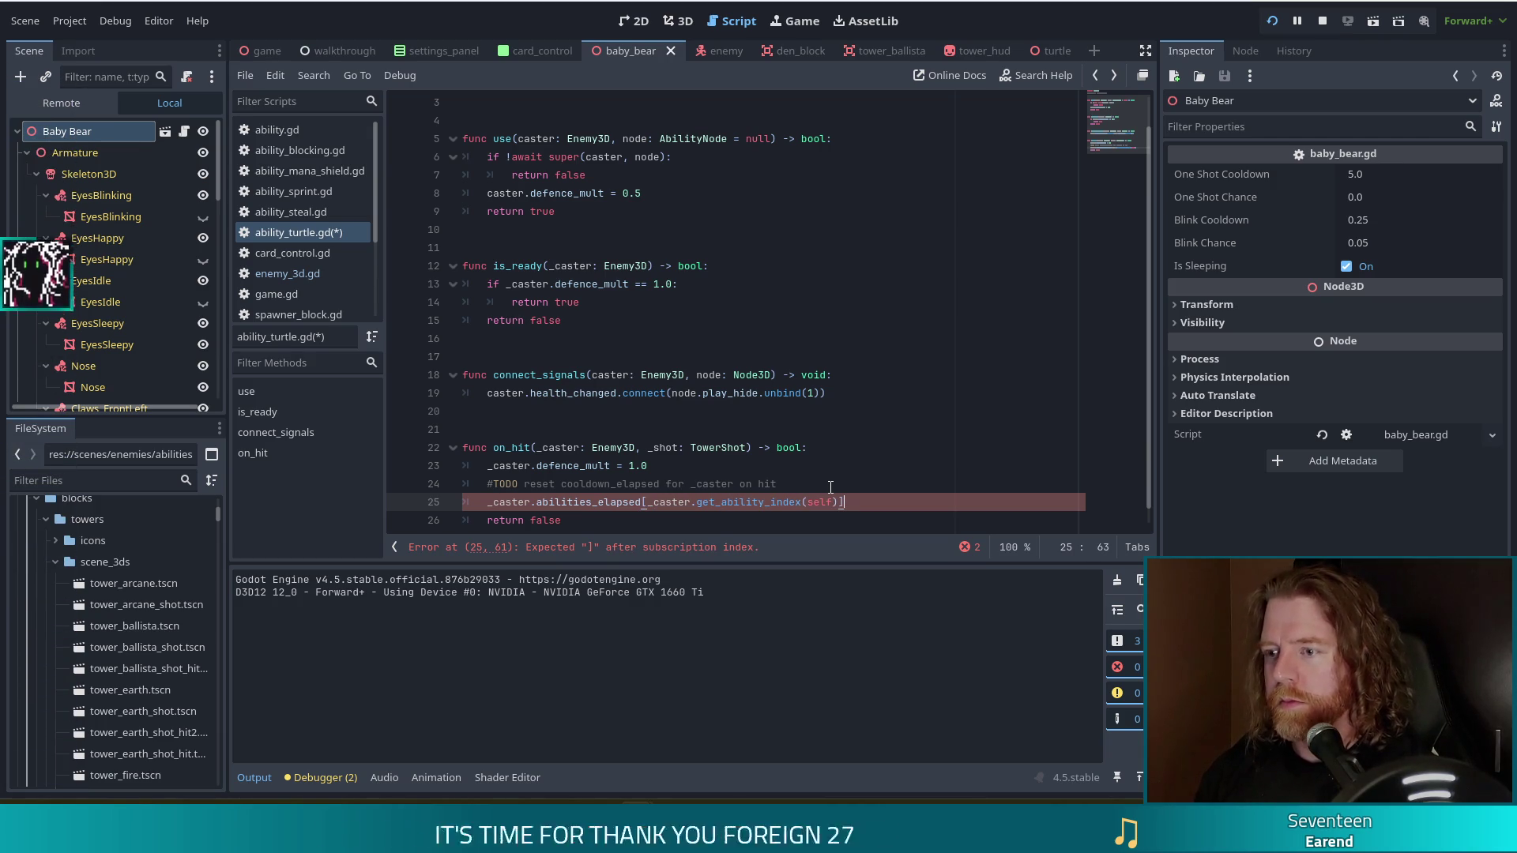
text(] = 0)
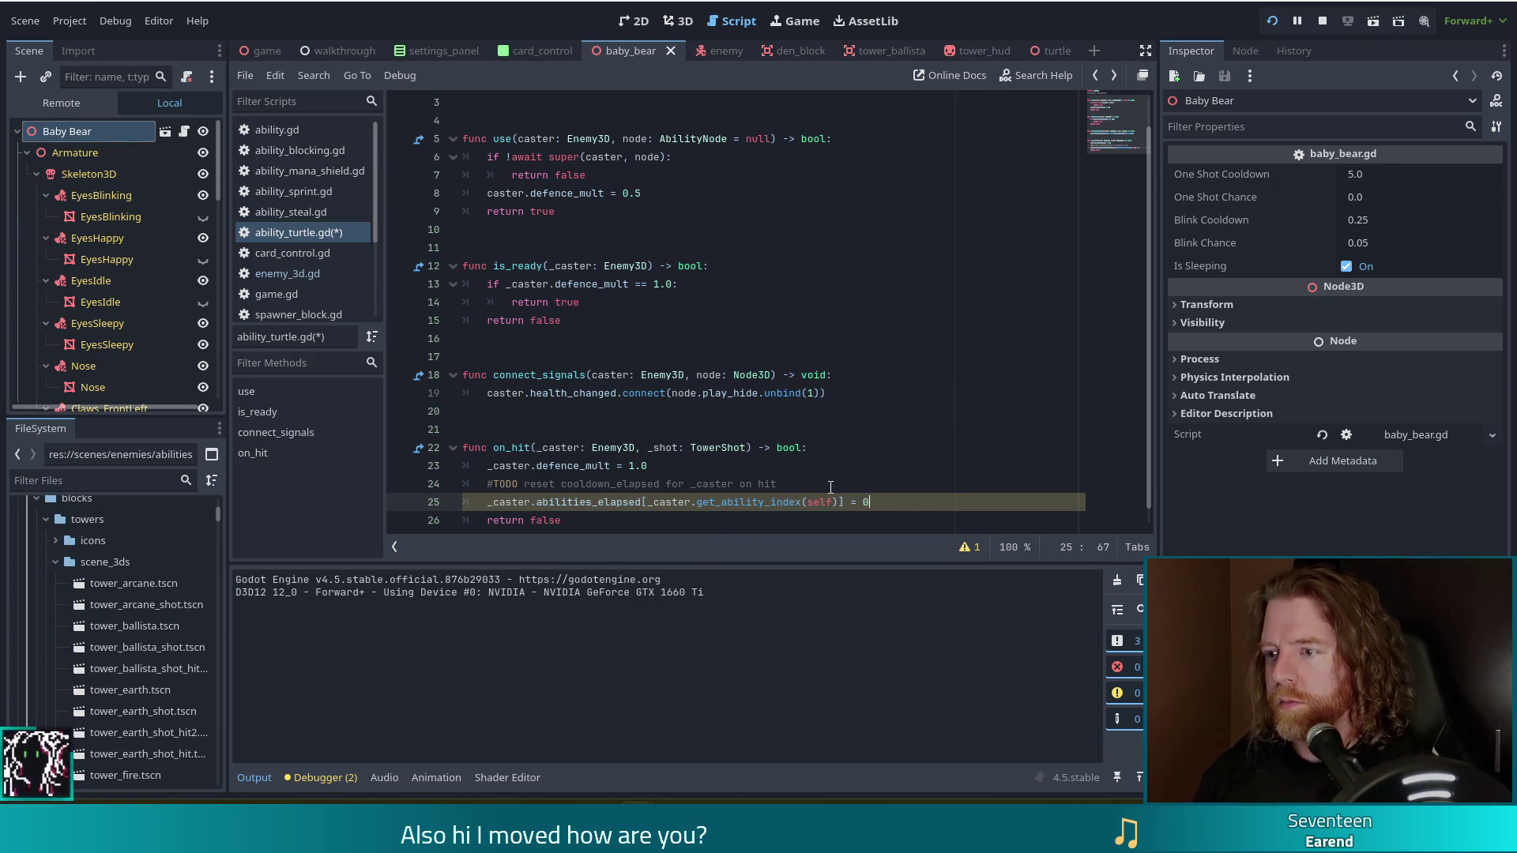
key(ctrl+s)
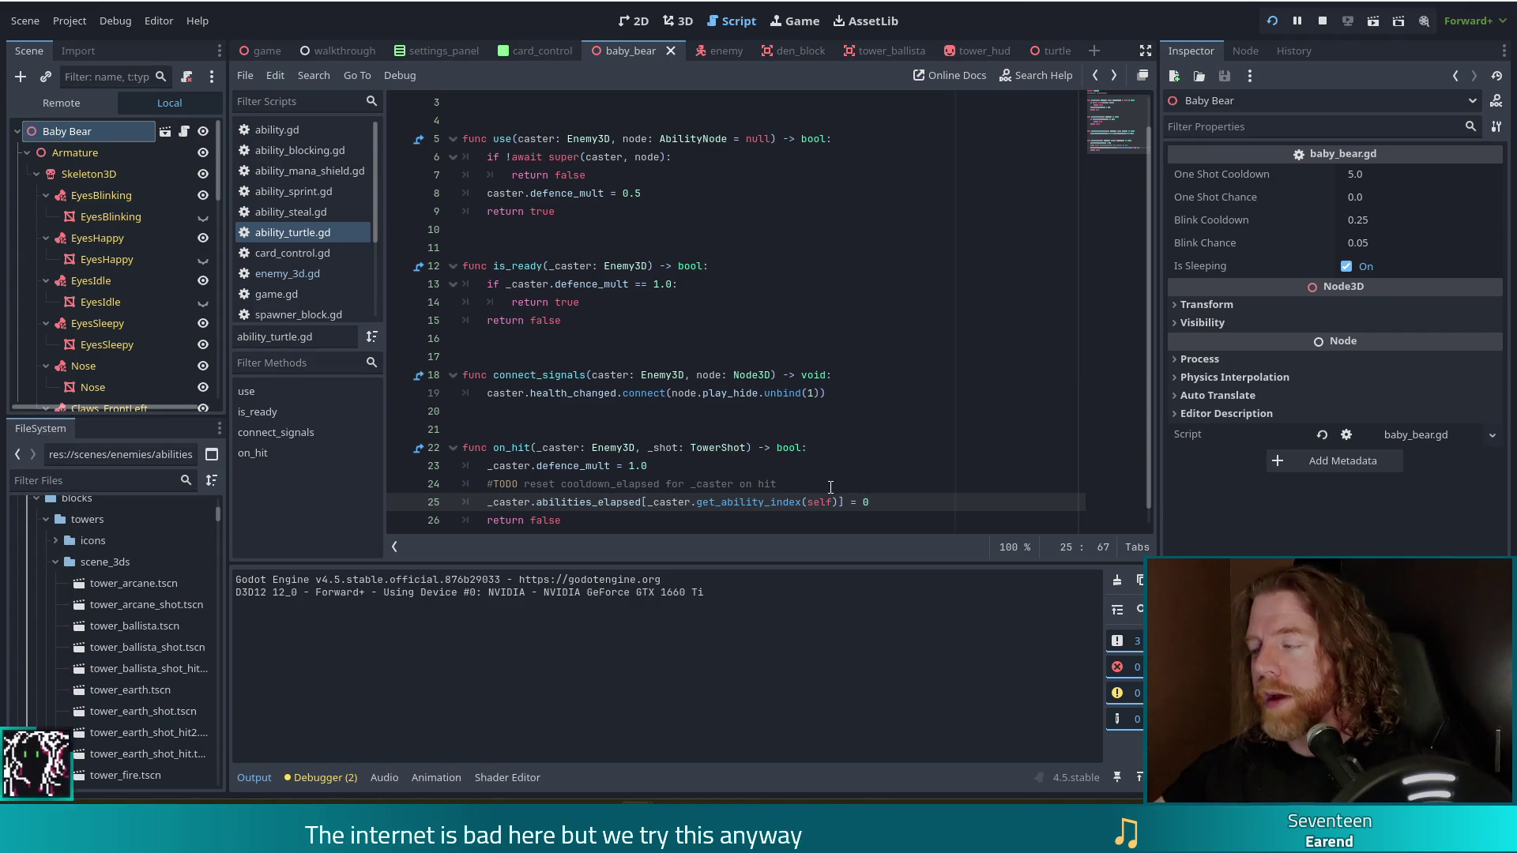
click(1329, 20)
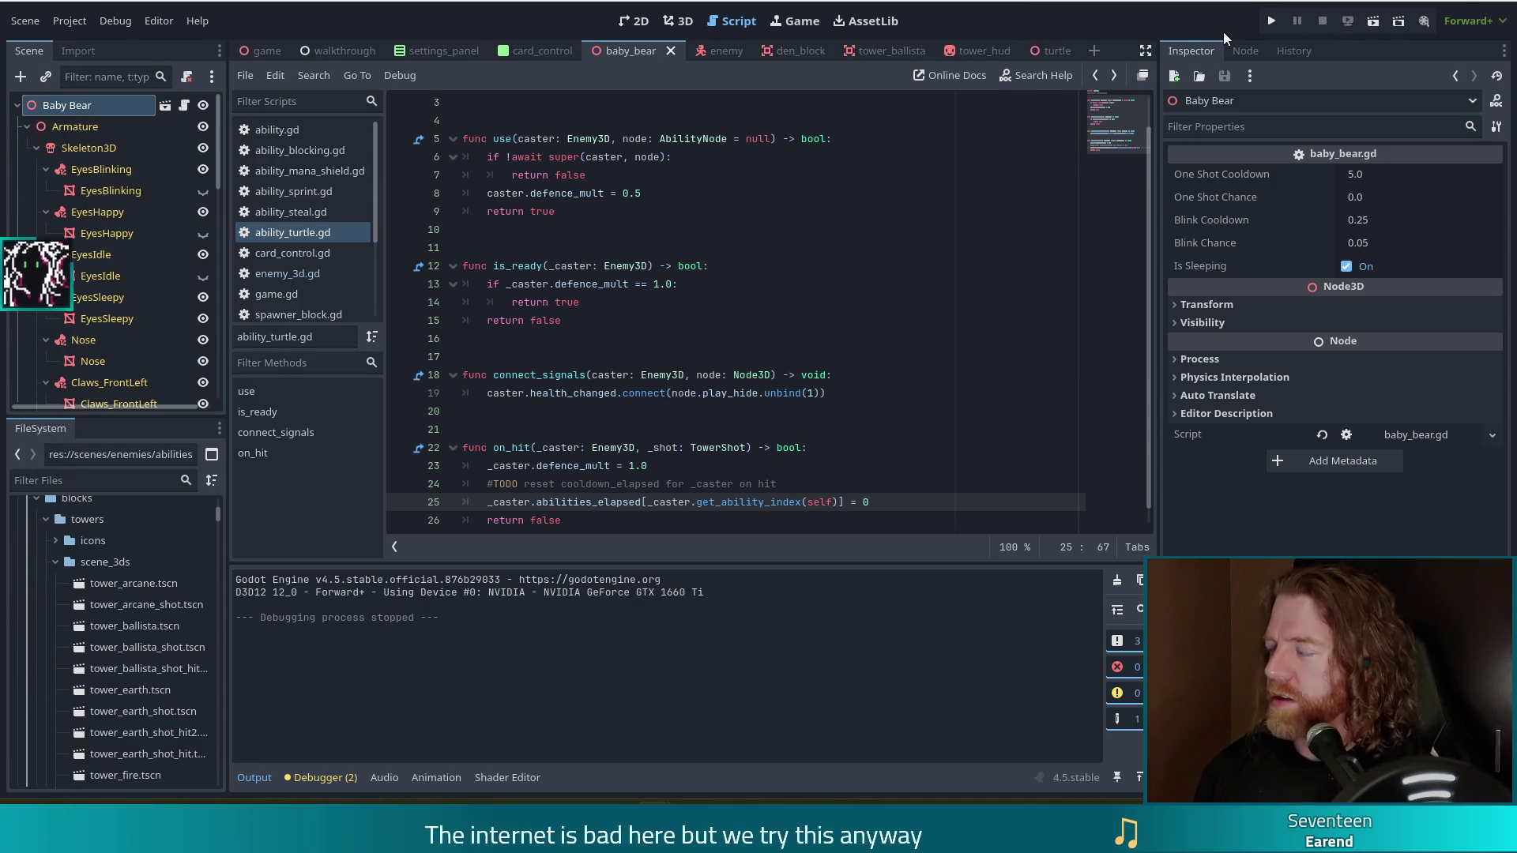
- Relaunch the game, start a NEW GAME, and clear wave 1 against the Turtling Fire Golem
click(1278, 28)
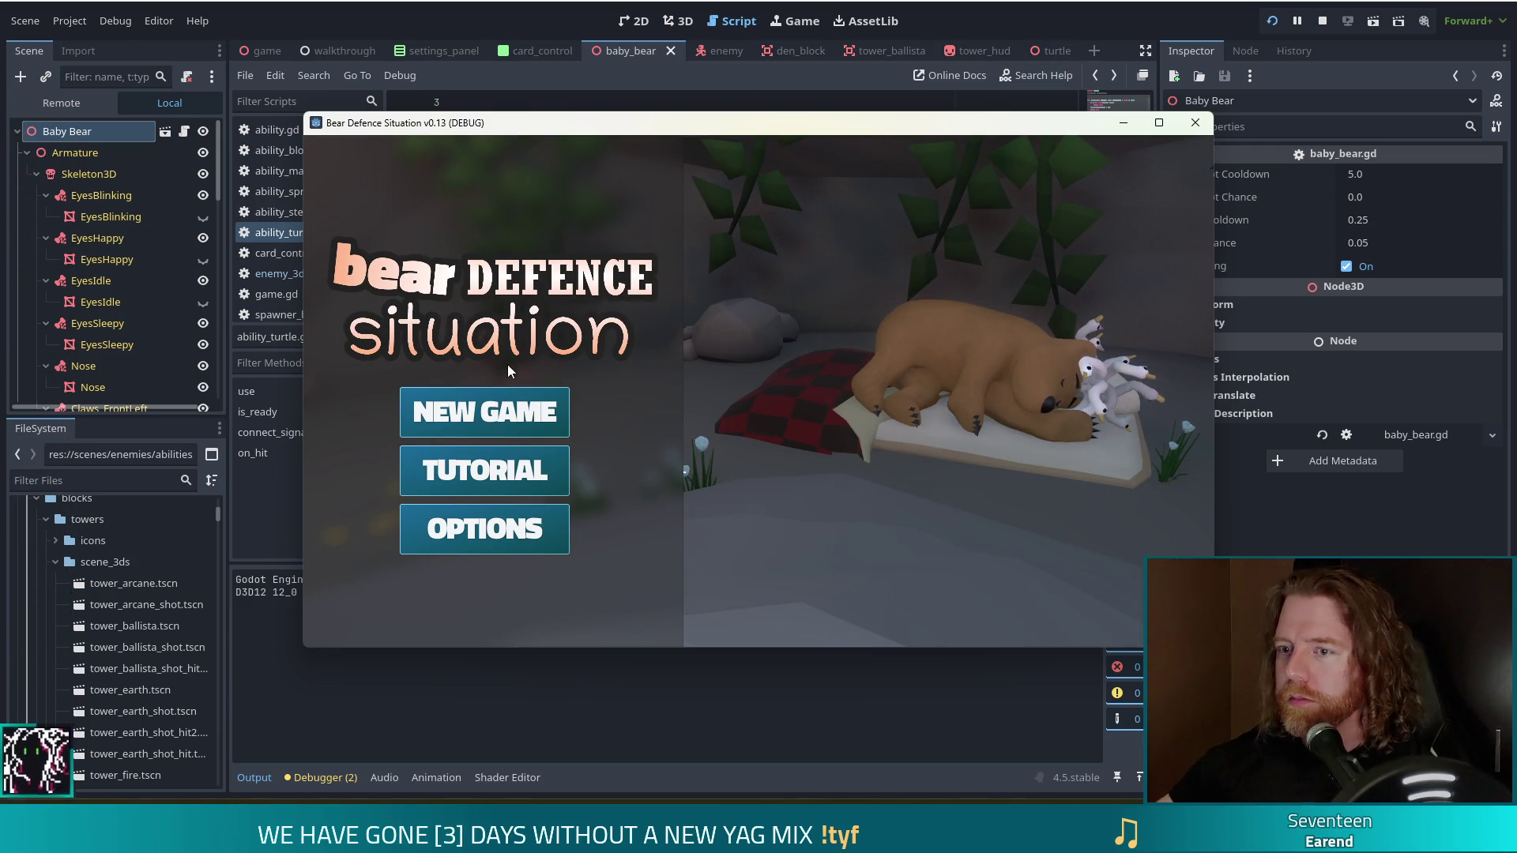
click(506, 399)
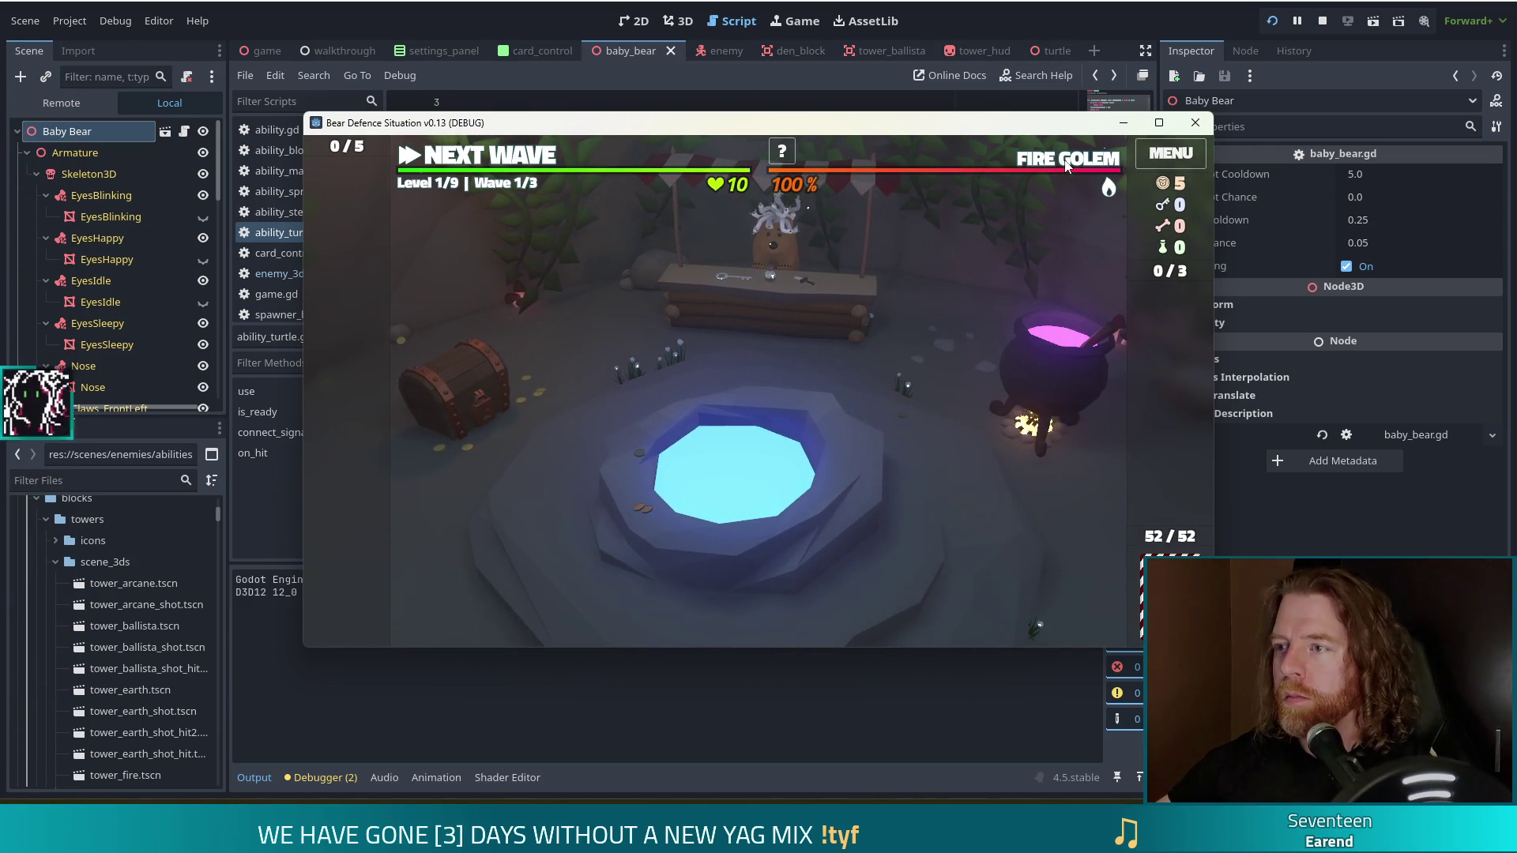
mouse_move(1066, 163)
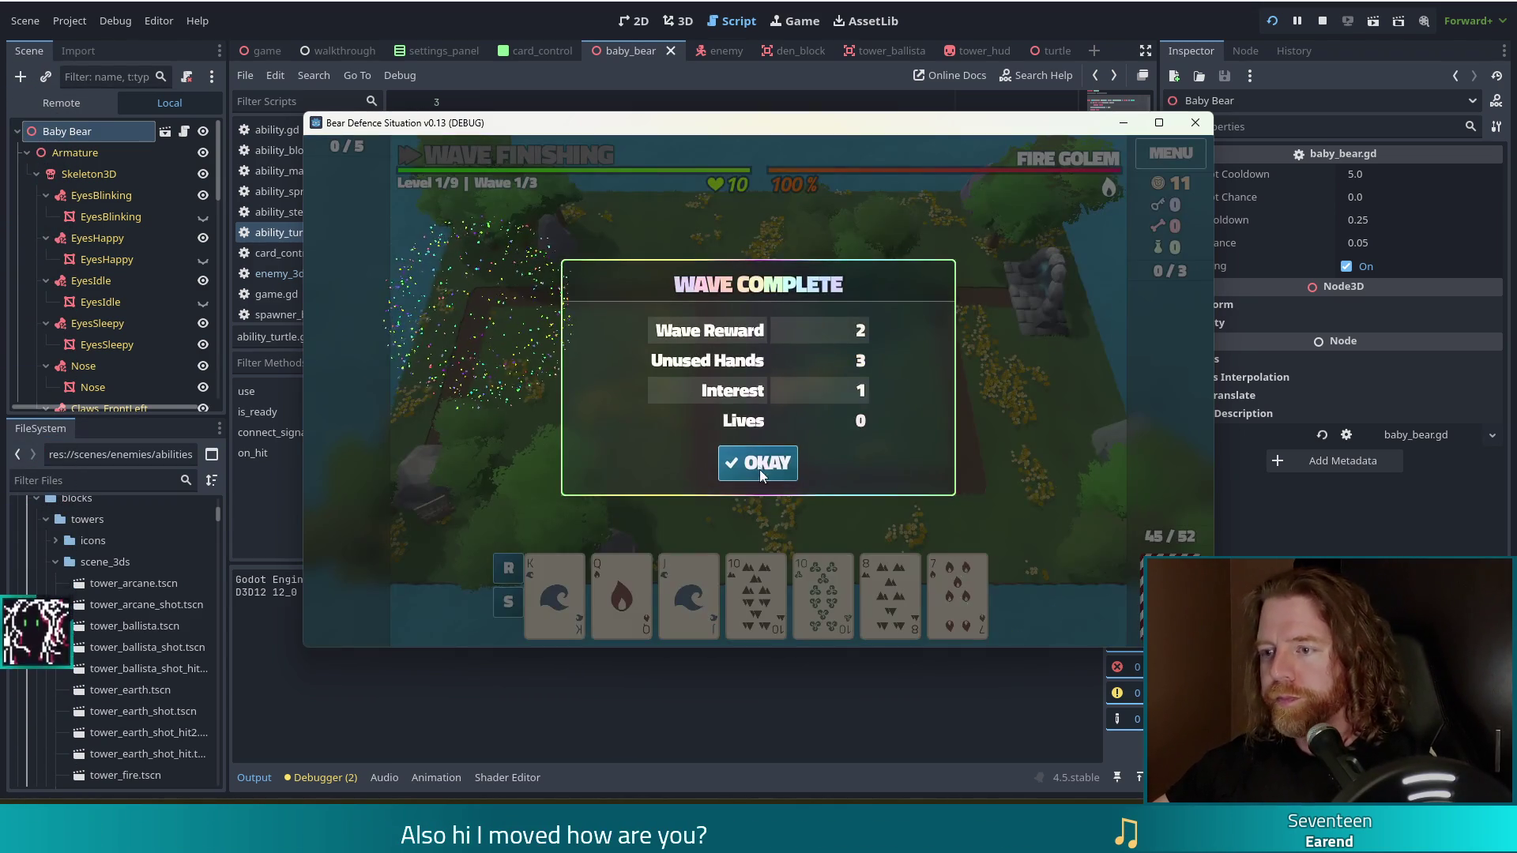
click(762, 466)
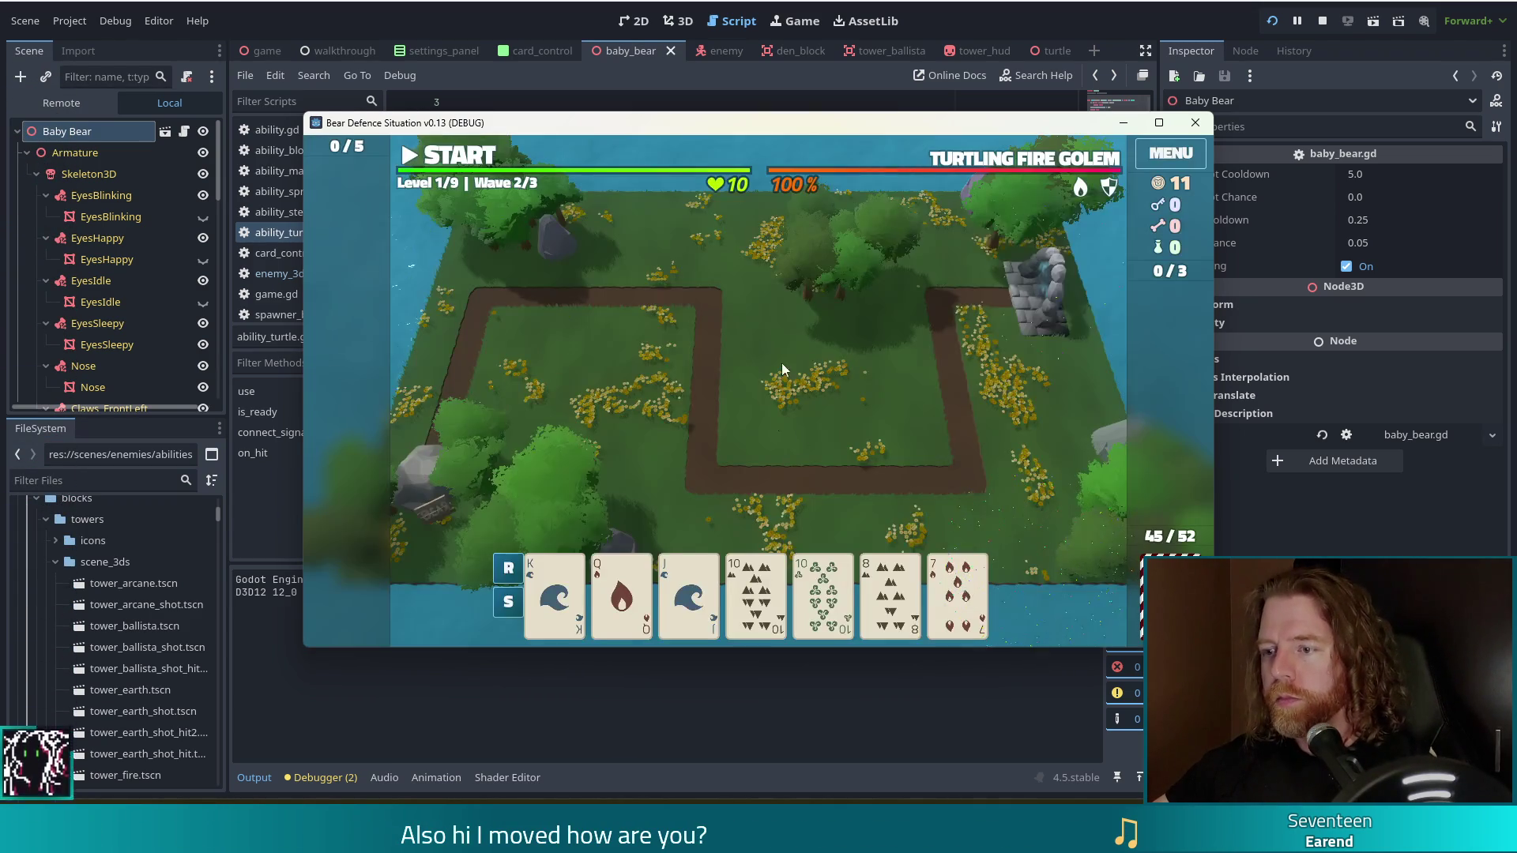
- Play the pair of tens to place a ballista tower by the path and start wave 2
click(752, 617)
click(822, 600)
click(694, 507)
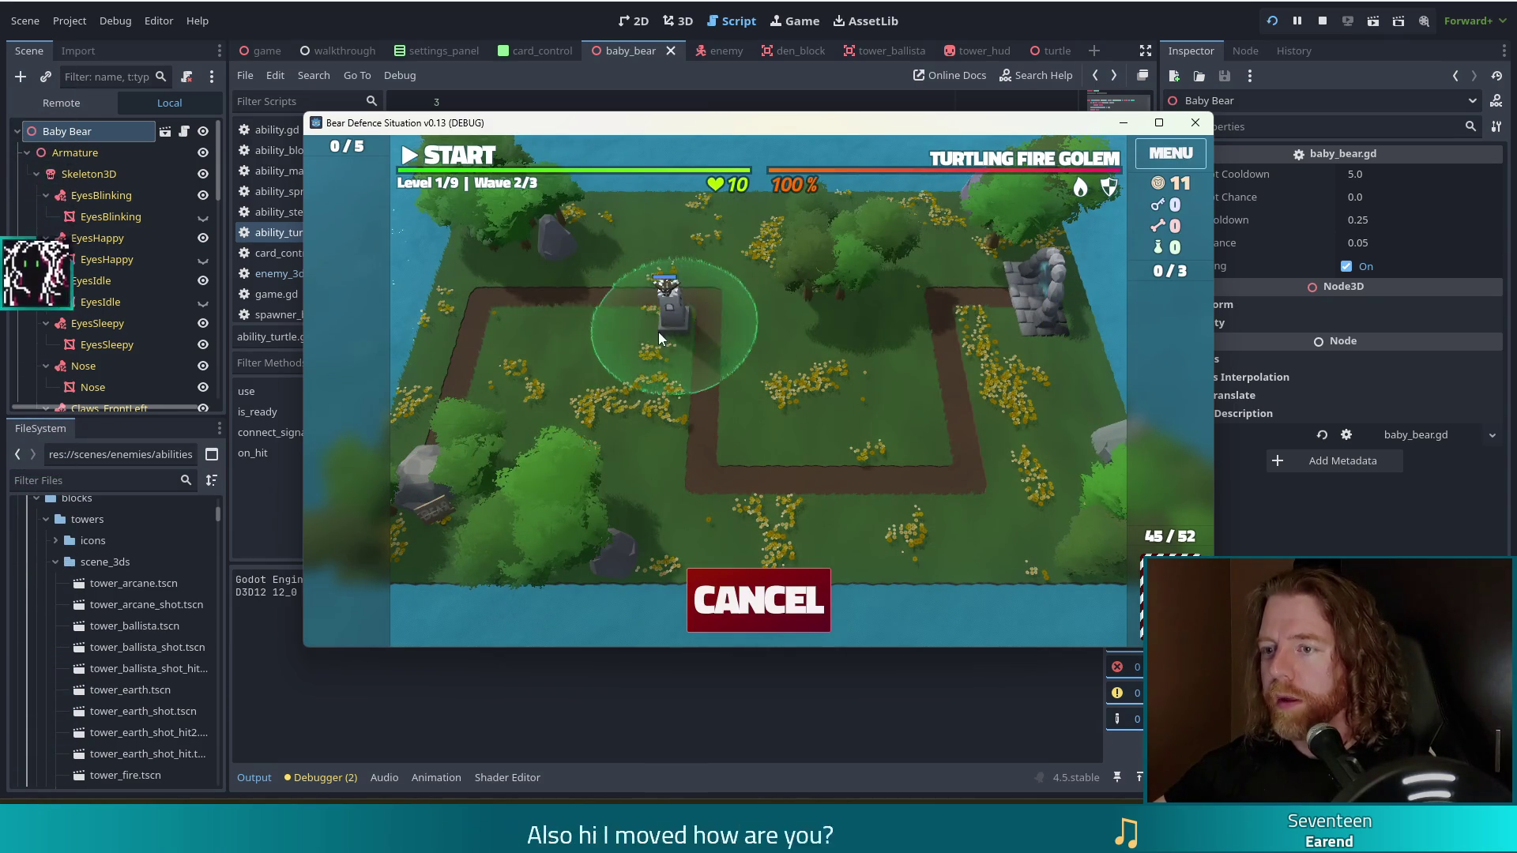
click(648, 350)
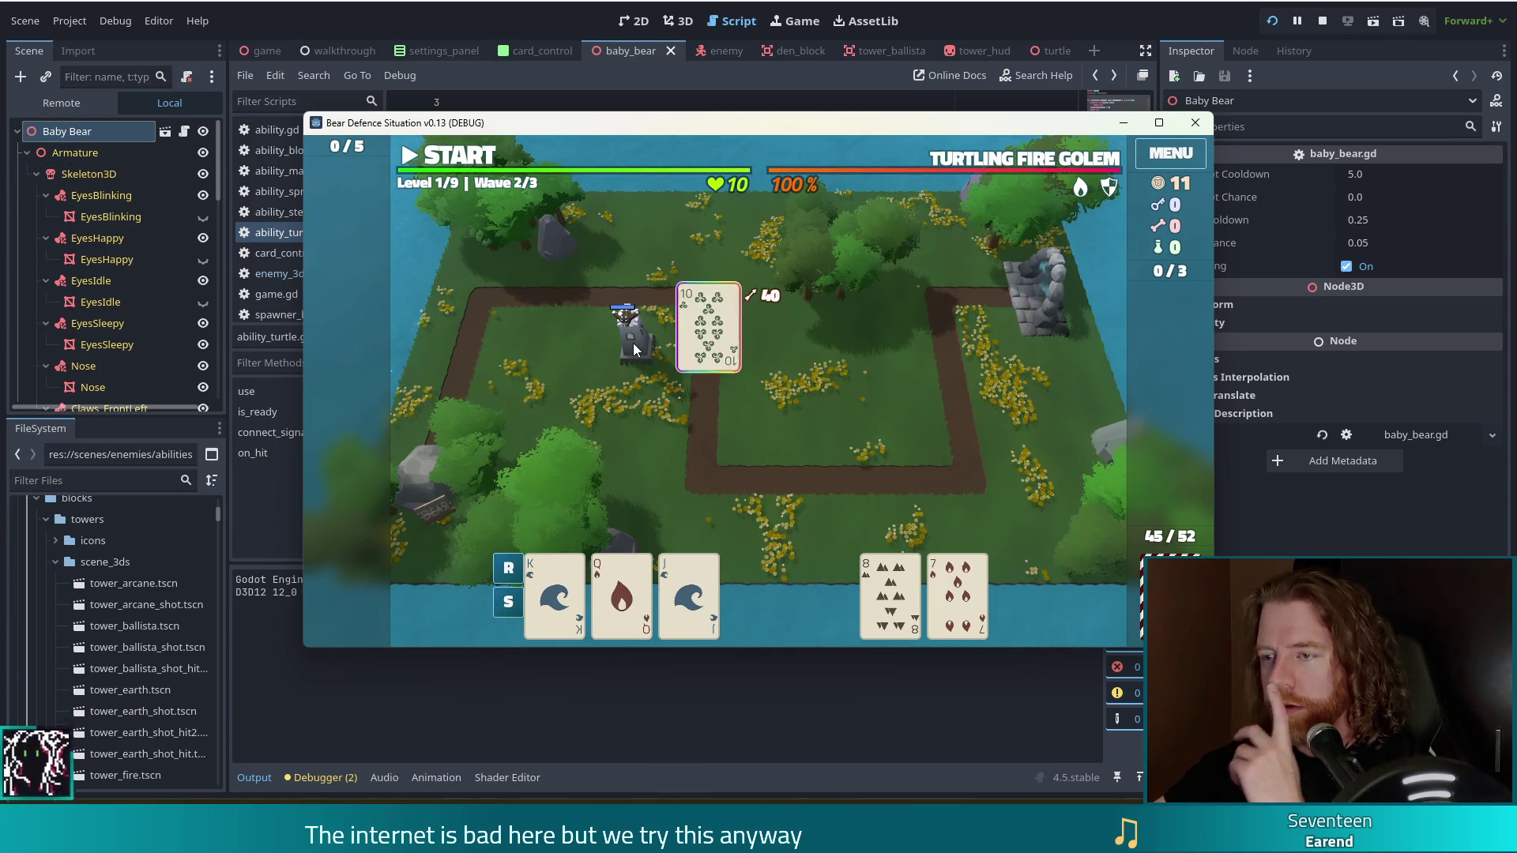
click(449, 156)
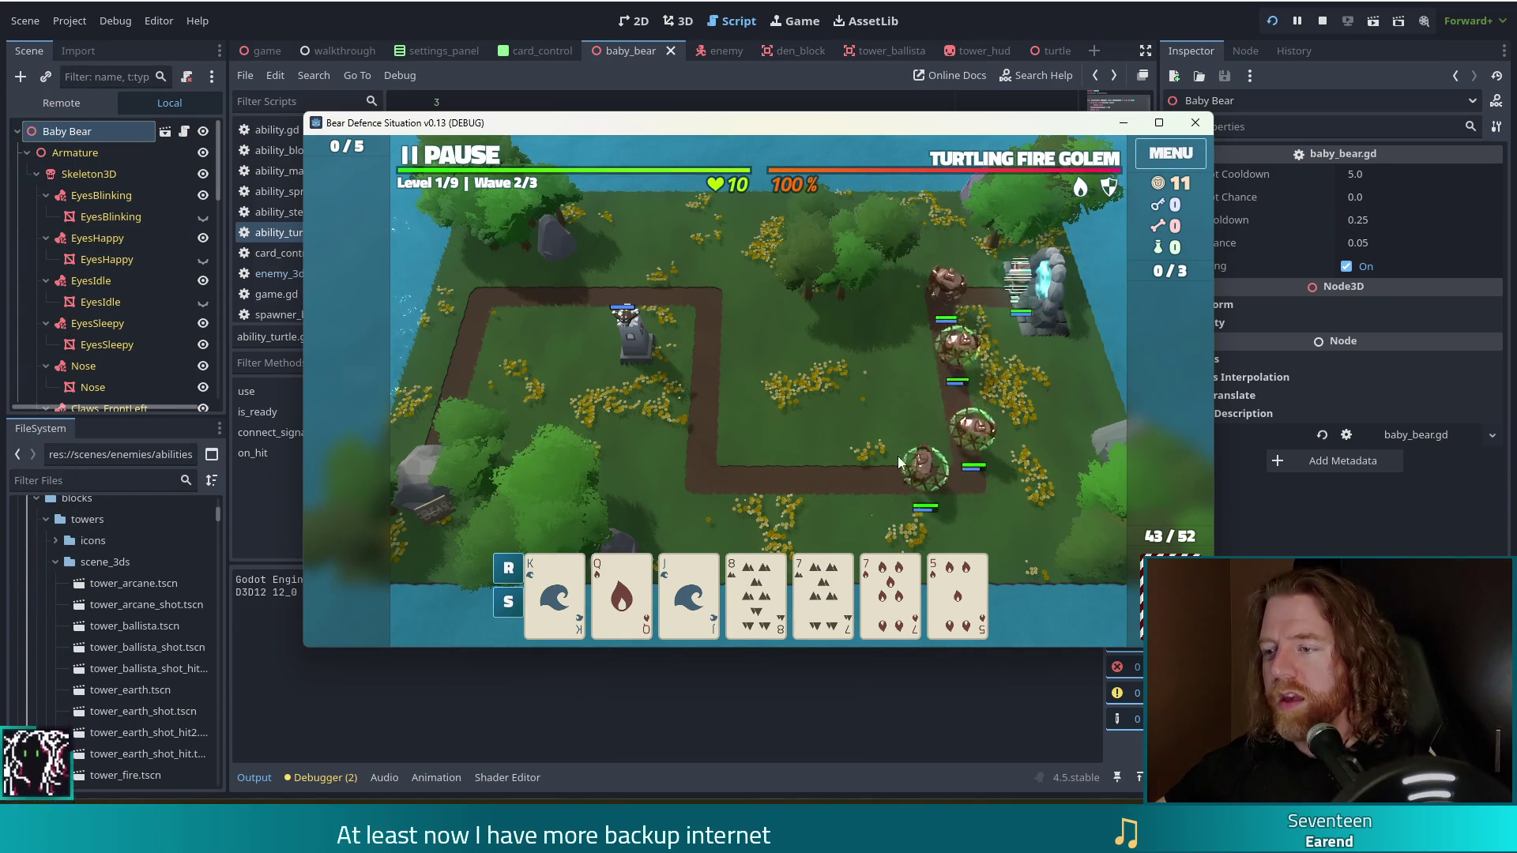
- Toggle fullscreen, pause mid-wave, leave fullscreen, and close the running game window
key(F11)
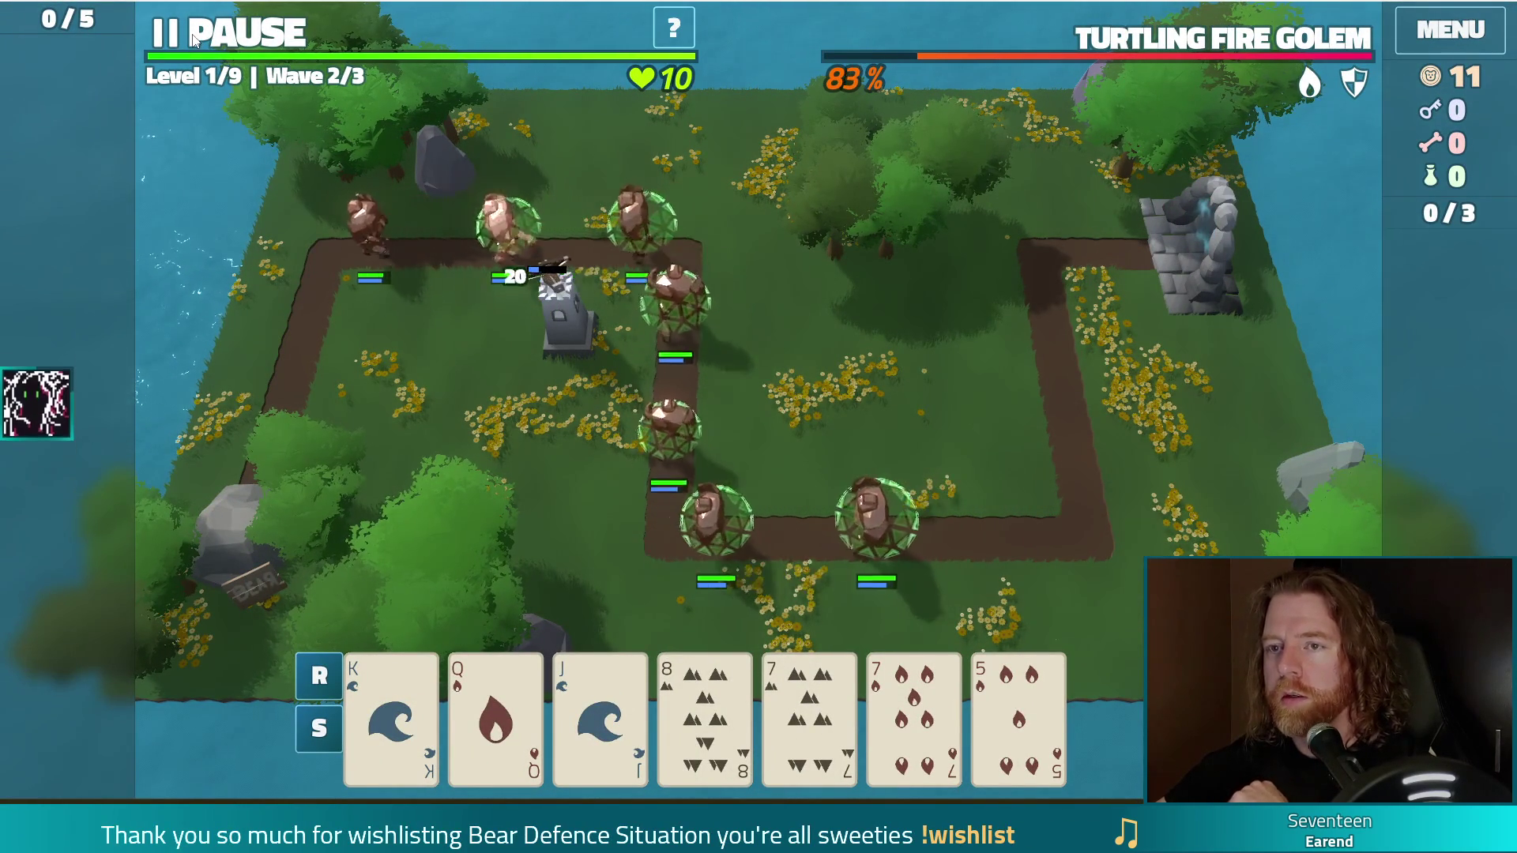
click(239, 31)
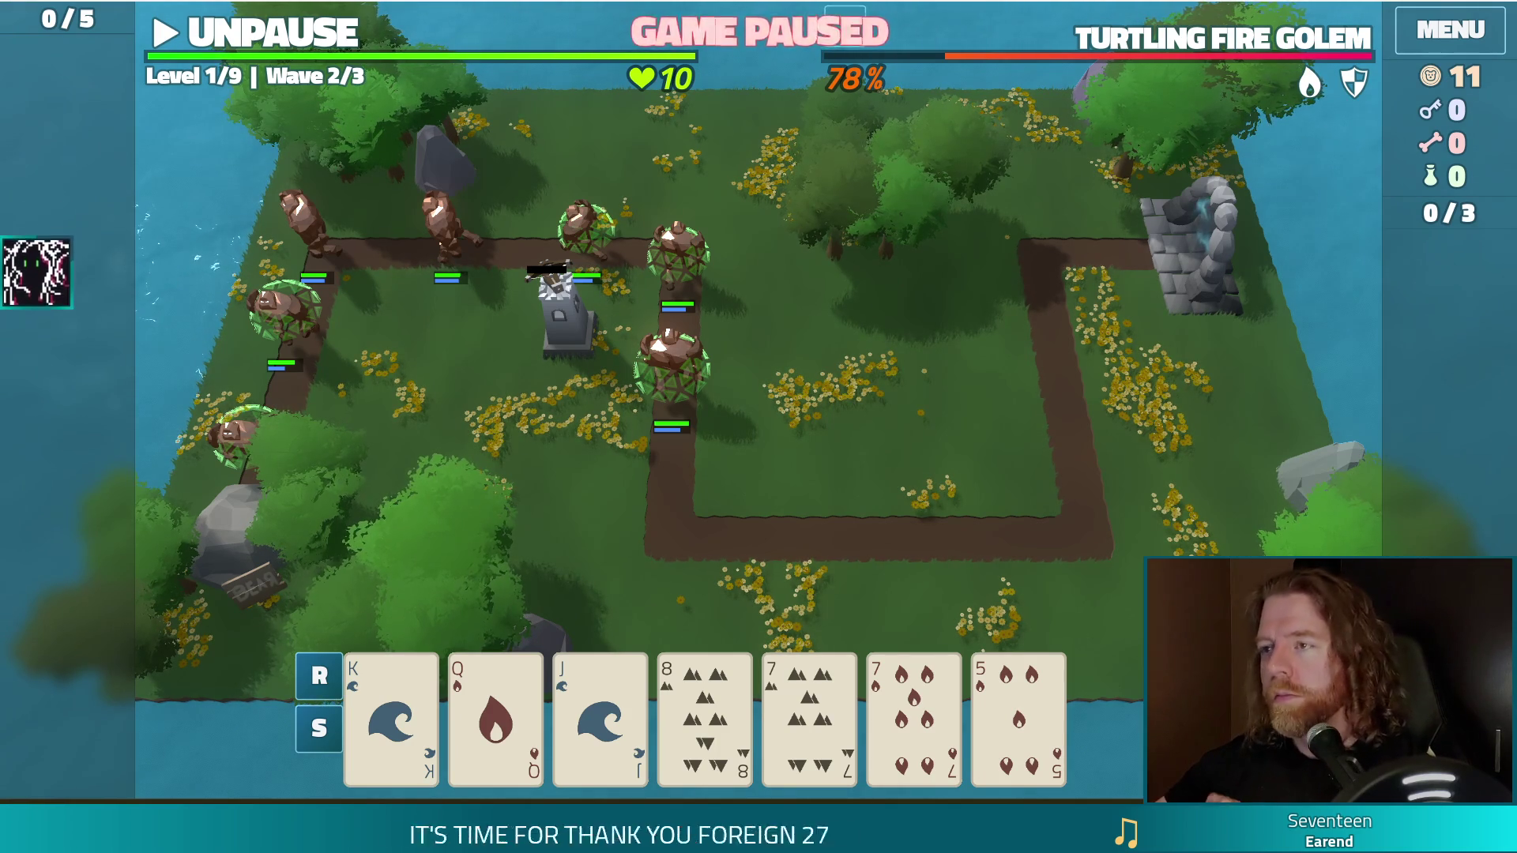
key(F11)
click(1195, 122)
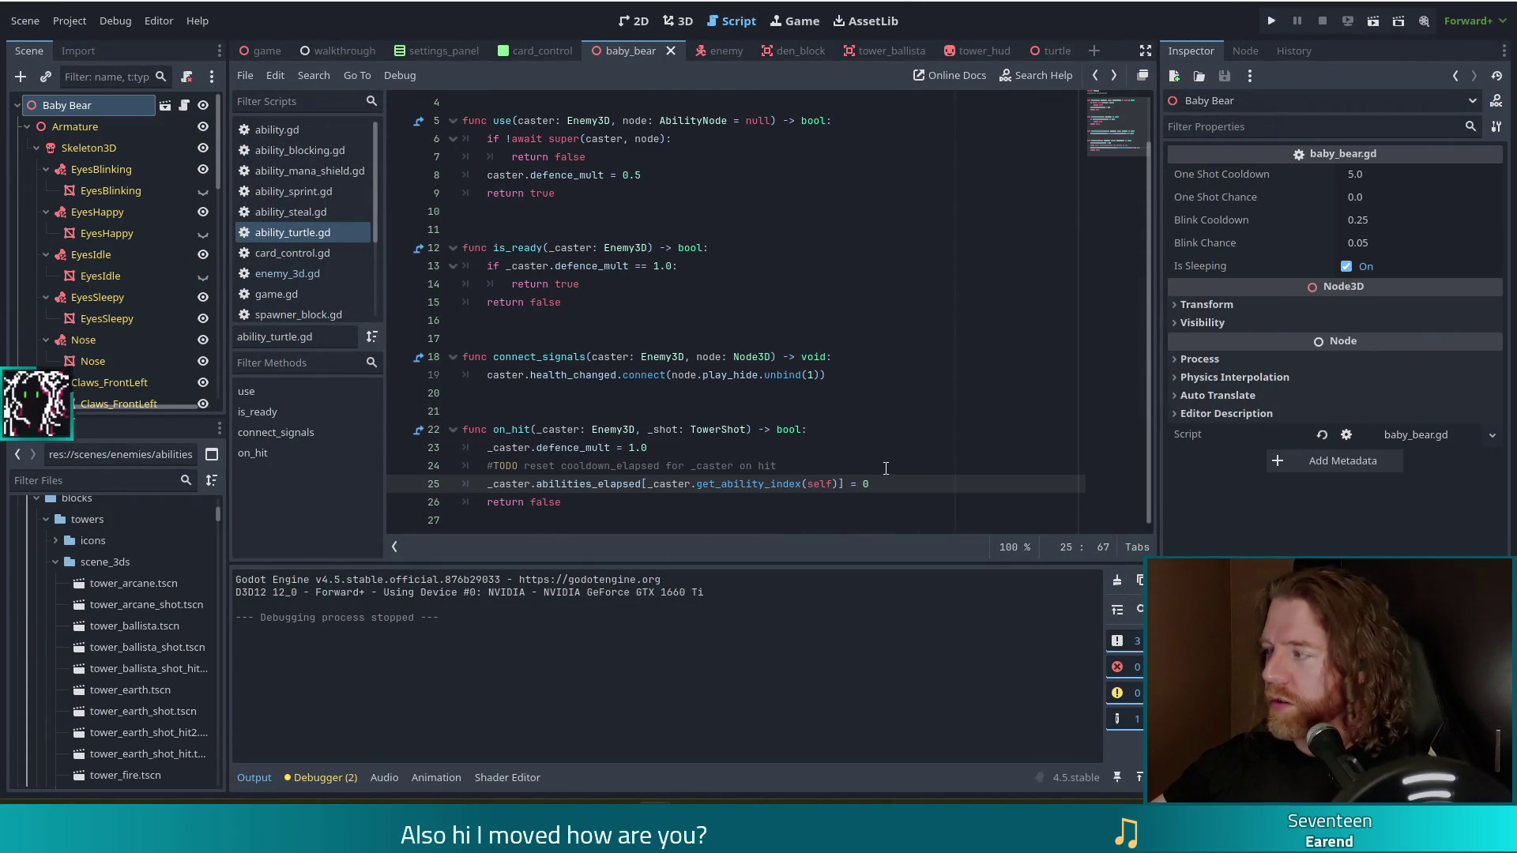
- Replace '#TODO ' with '#' so line 24 reads '#reset cooldown_elapsed for _caster on hit'
click(611, 466)
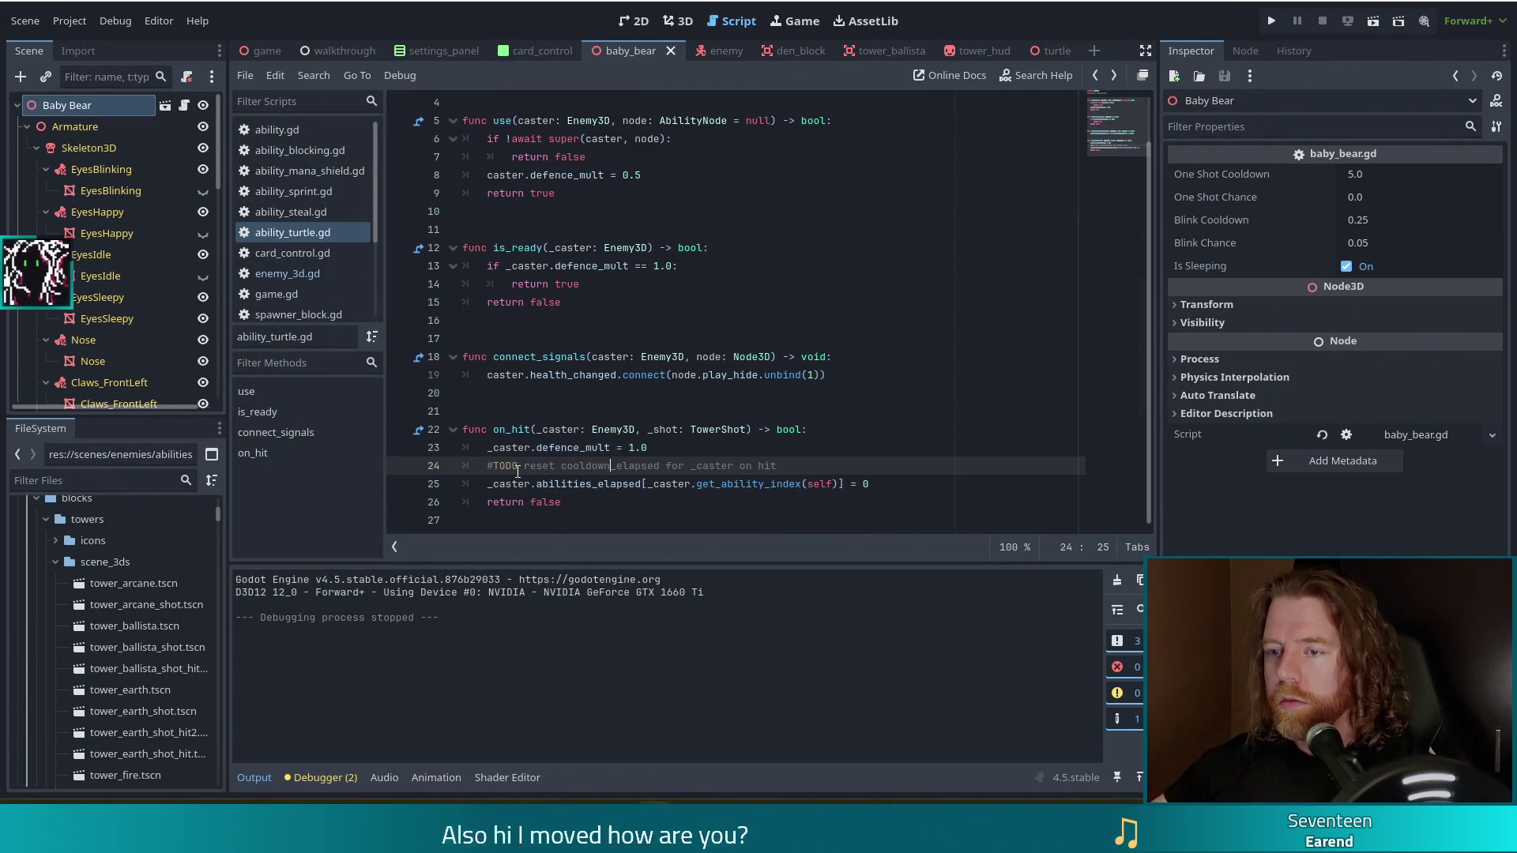
drag(524, 466, 488, 466)
key(BackSpace)
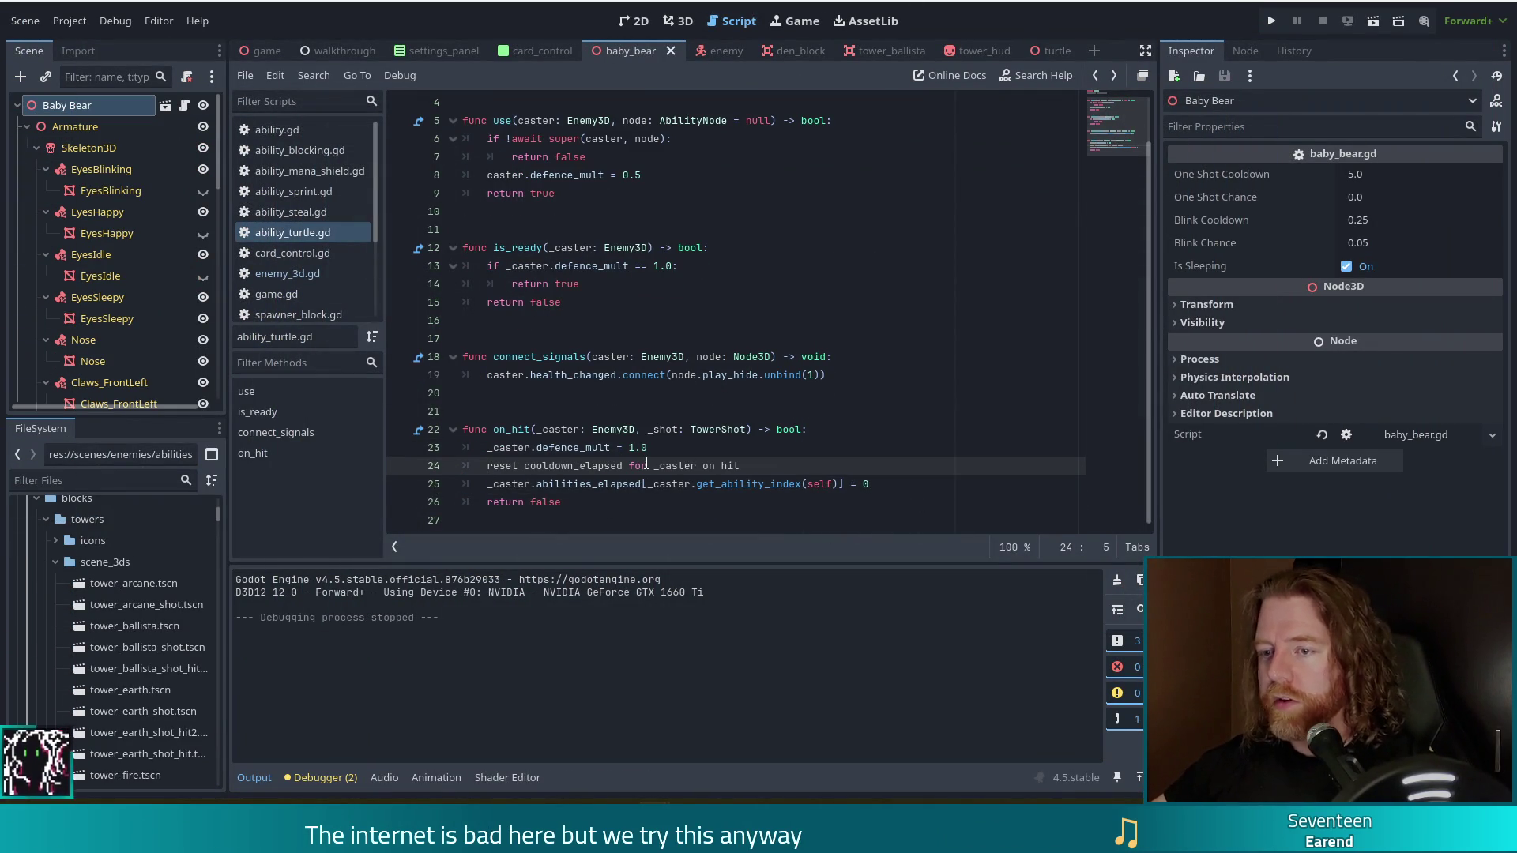
text(#)
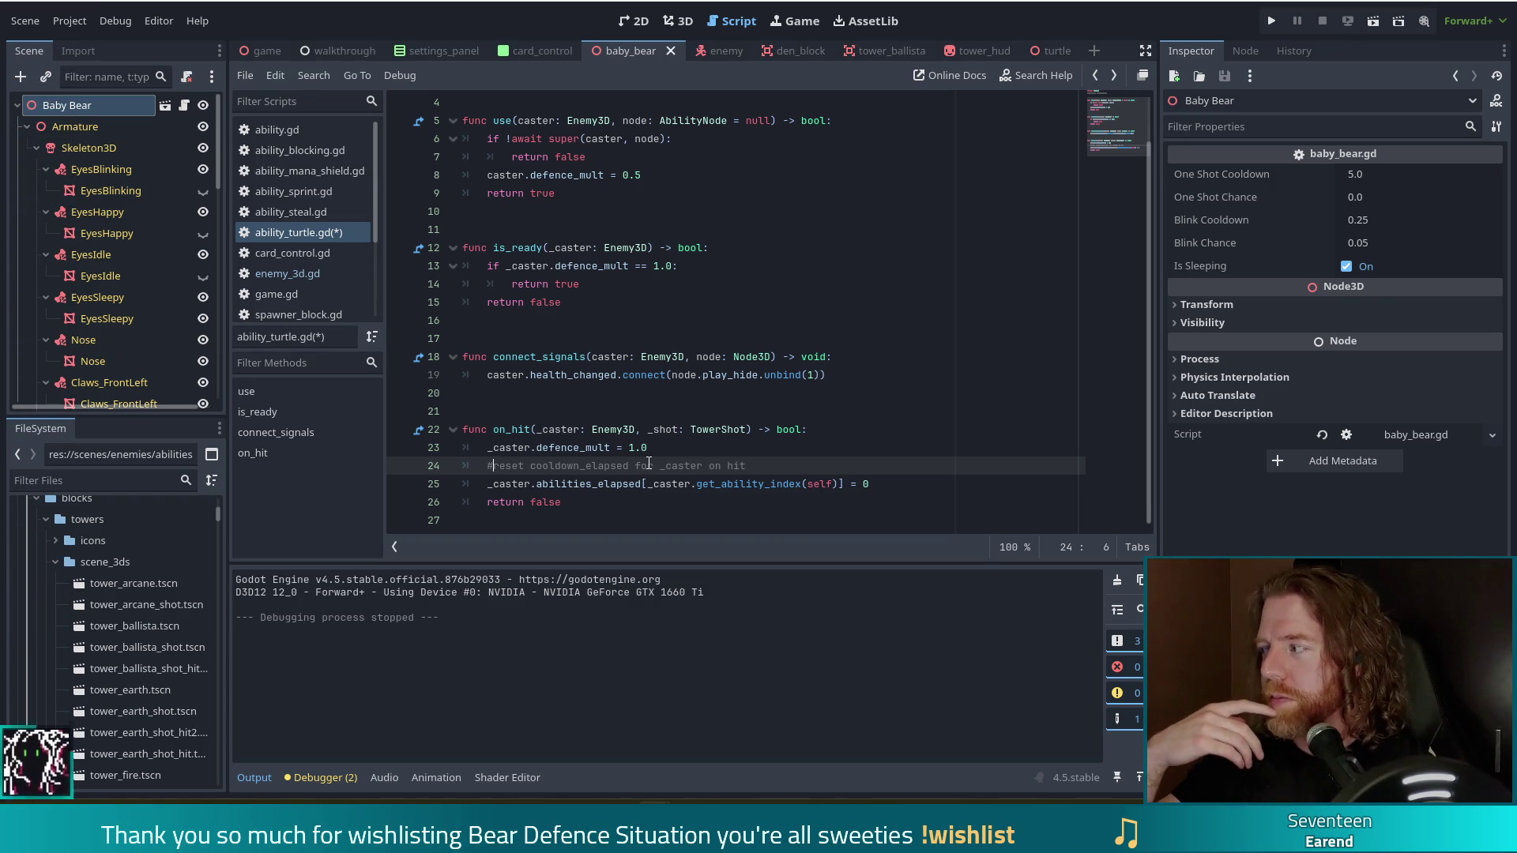
click(636, 176)
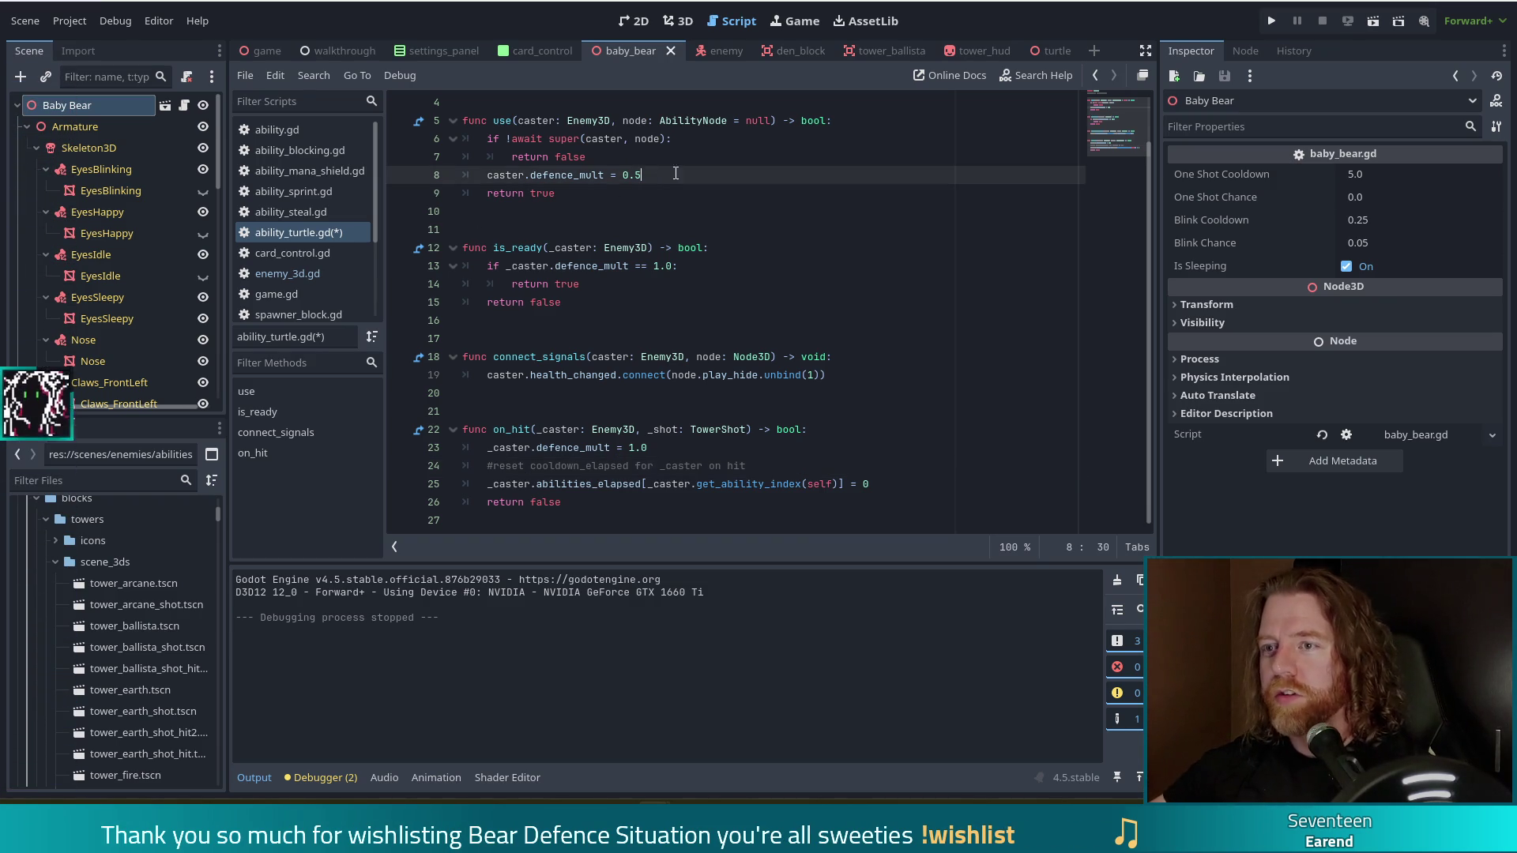
scroll(724, 184, up, 1)
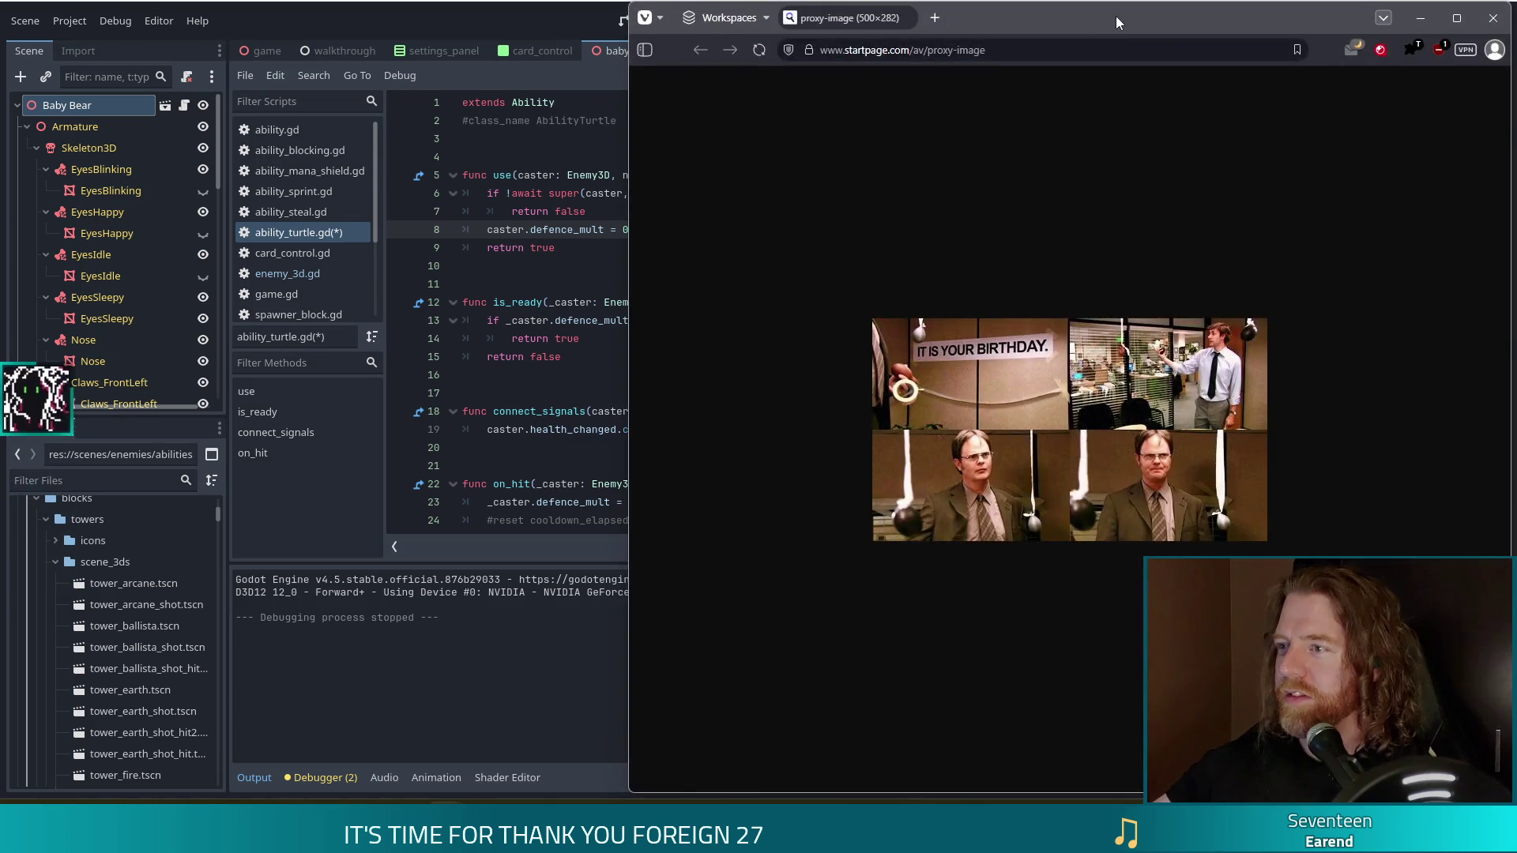
- Centre the Vivaldi window, zoom the birthday GIF page in and back out, then close it
drag(1115, 15, 731, 22)
scroll(616, 479, up, 7)
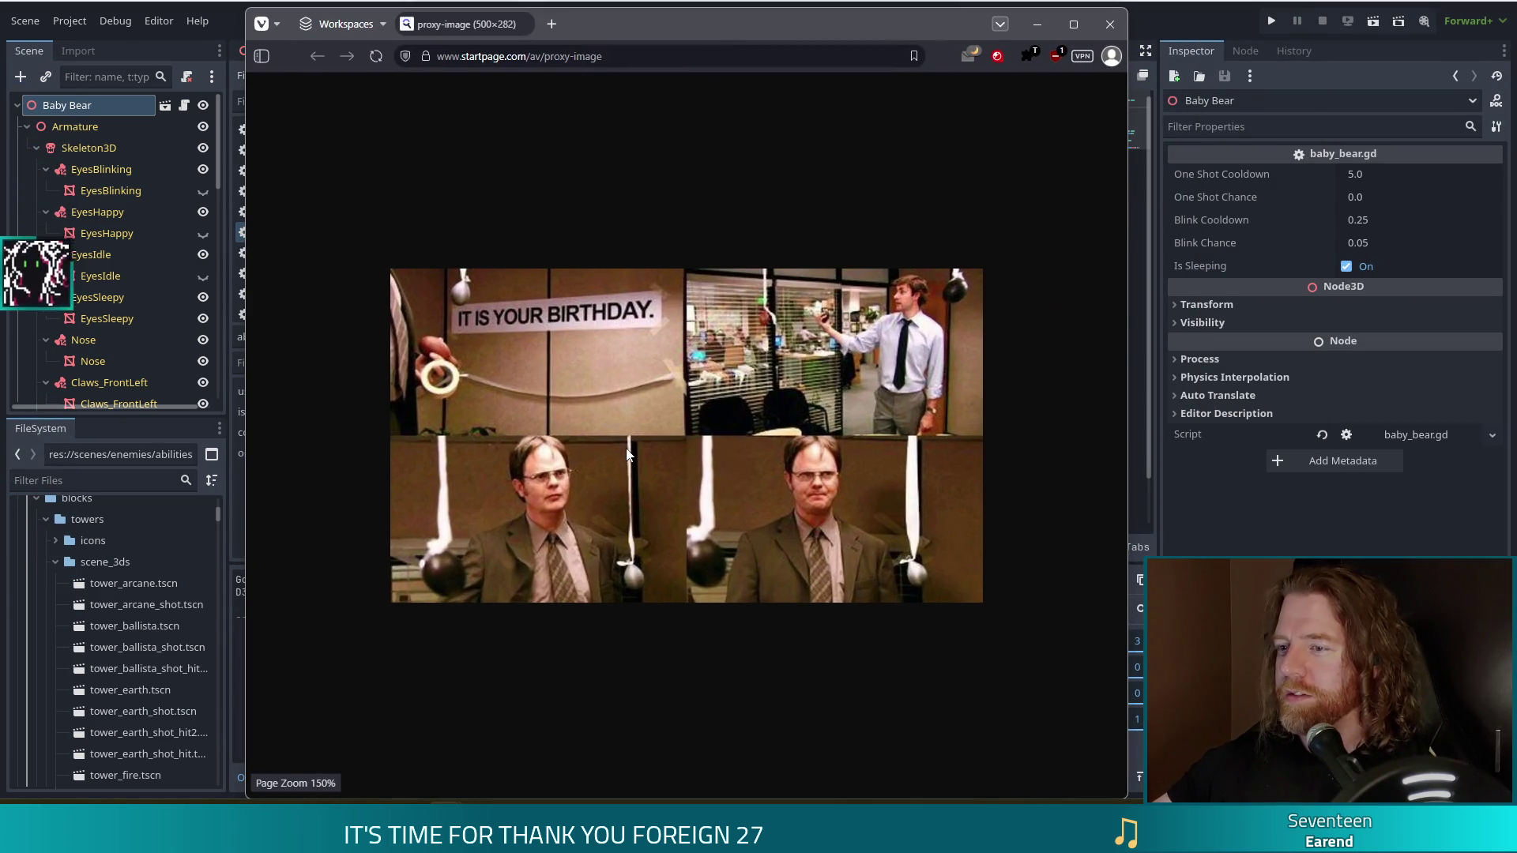
scroll(624, 448, up, 2)
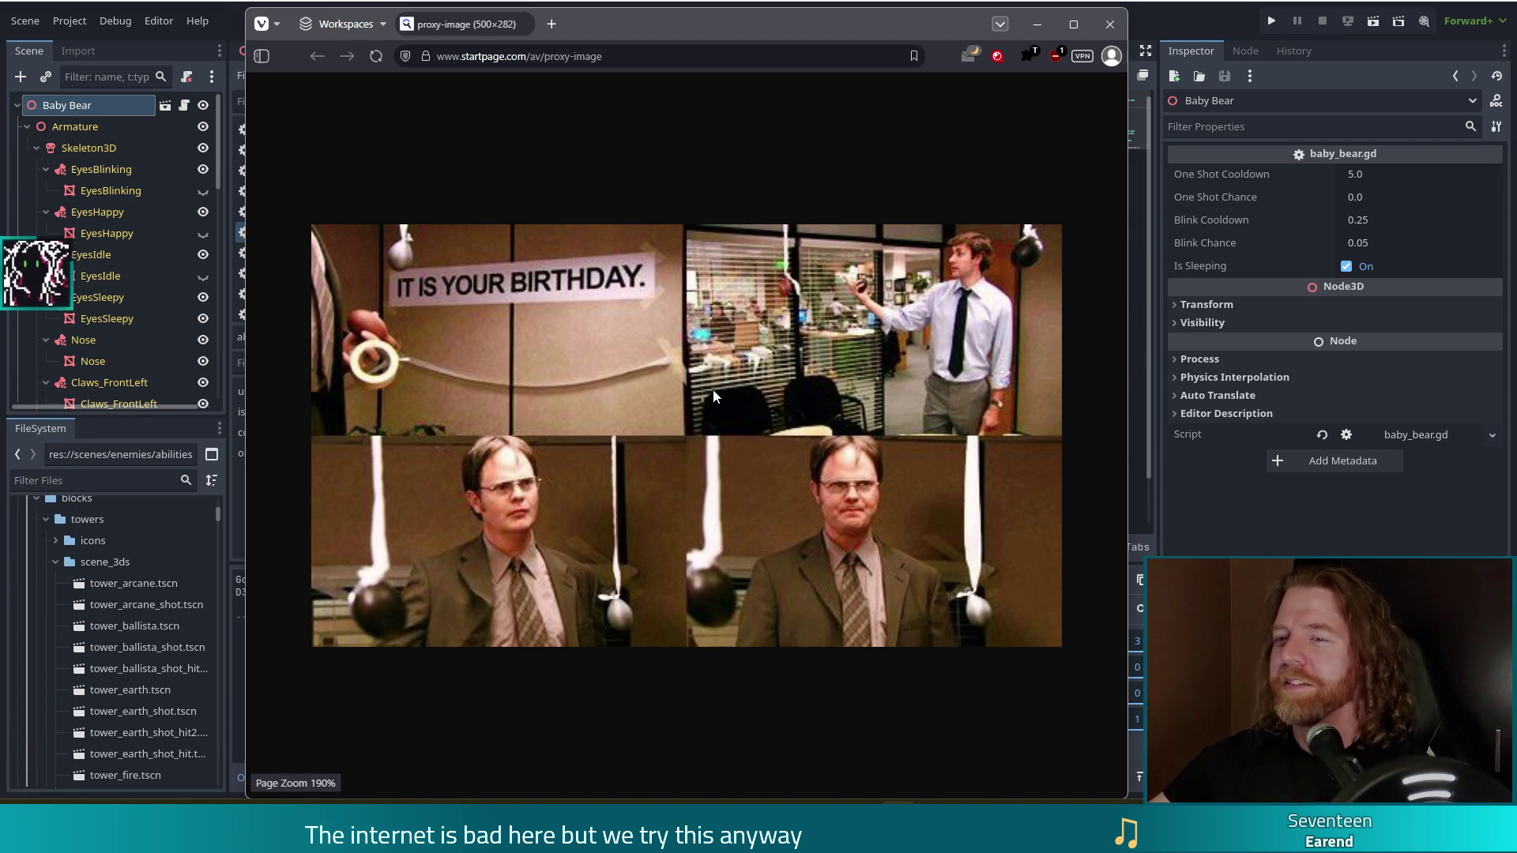
ctrl+scroll(762, 419, down, 4)
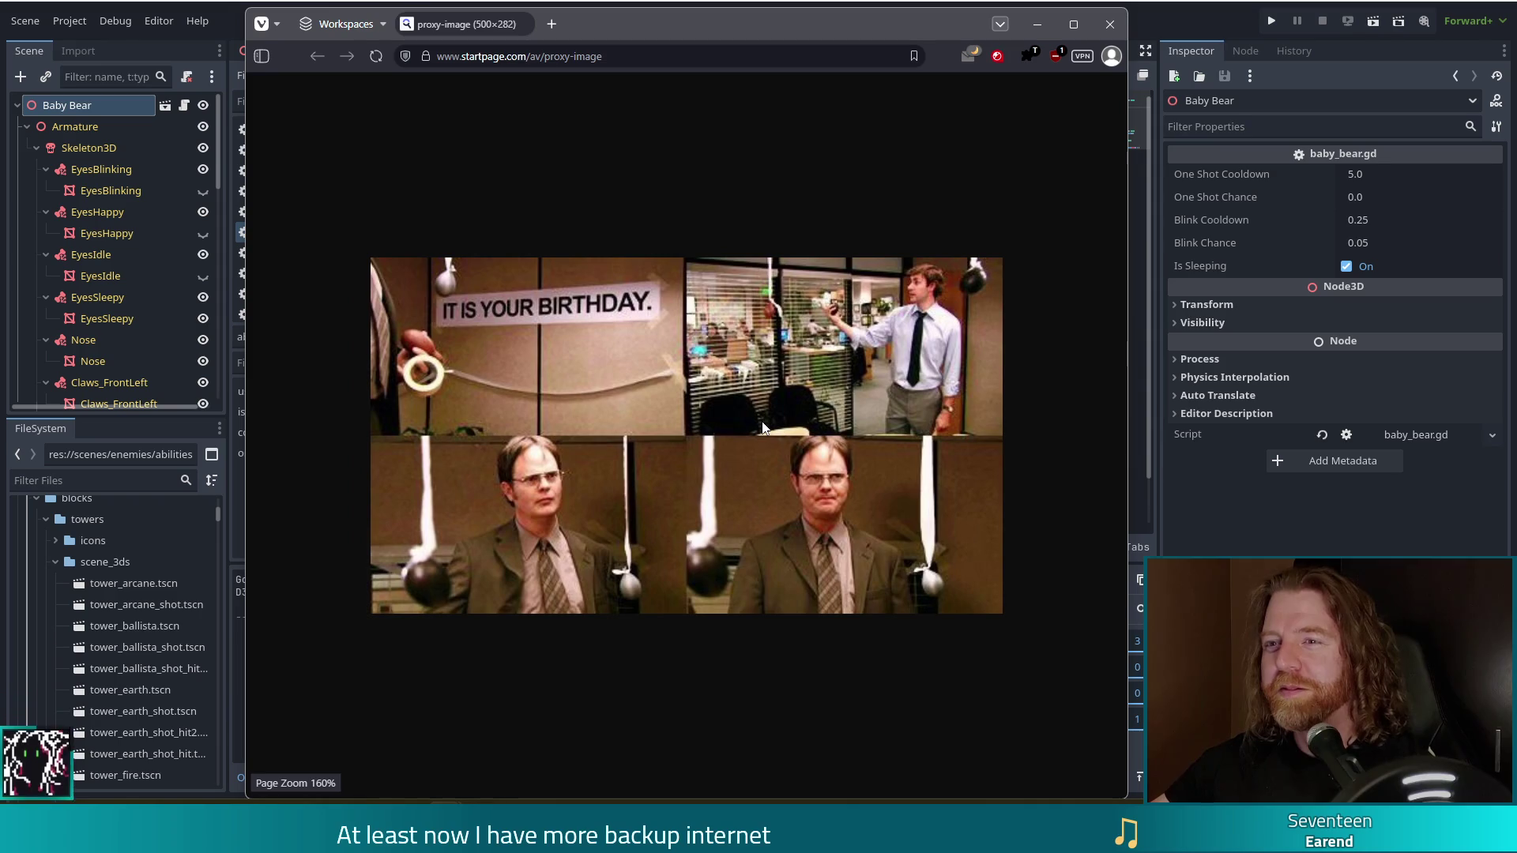
ctrl+scroll(762, 427, down, 4)
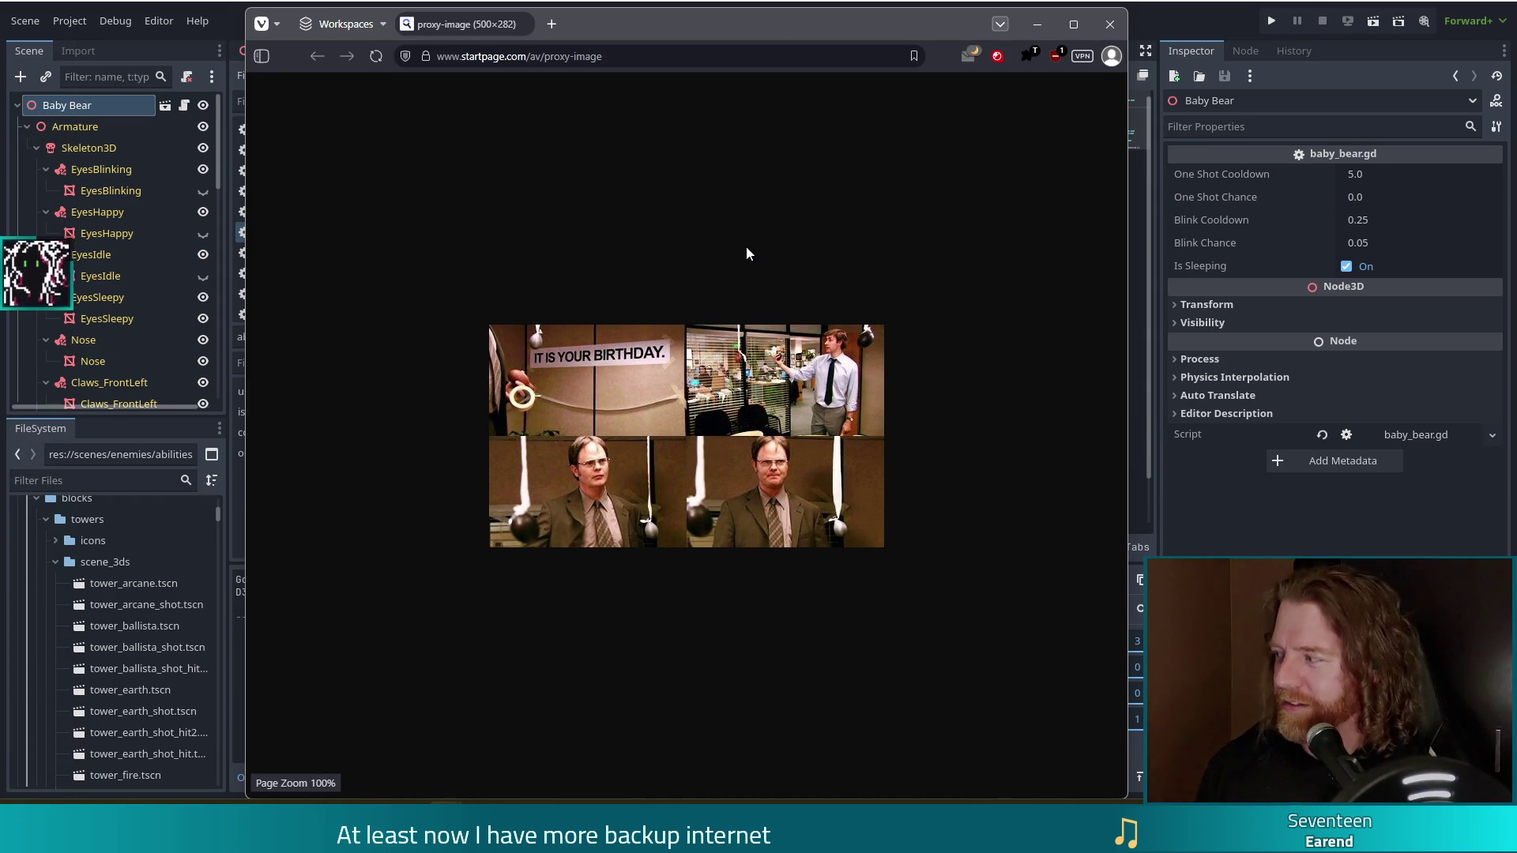
click(1110, 24)
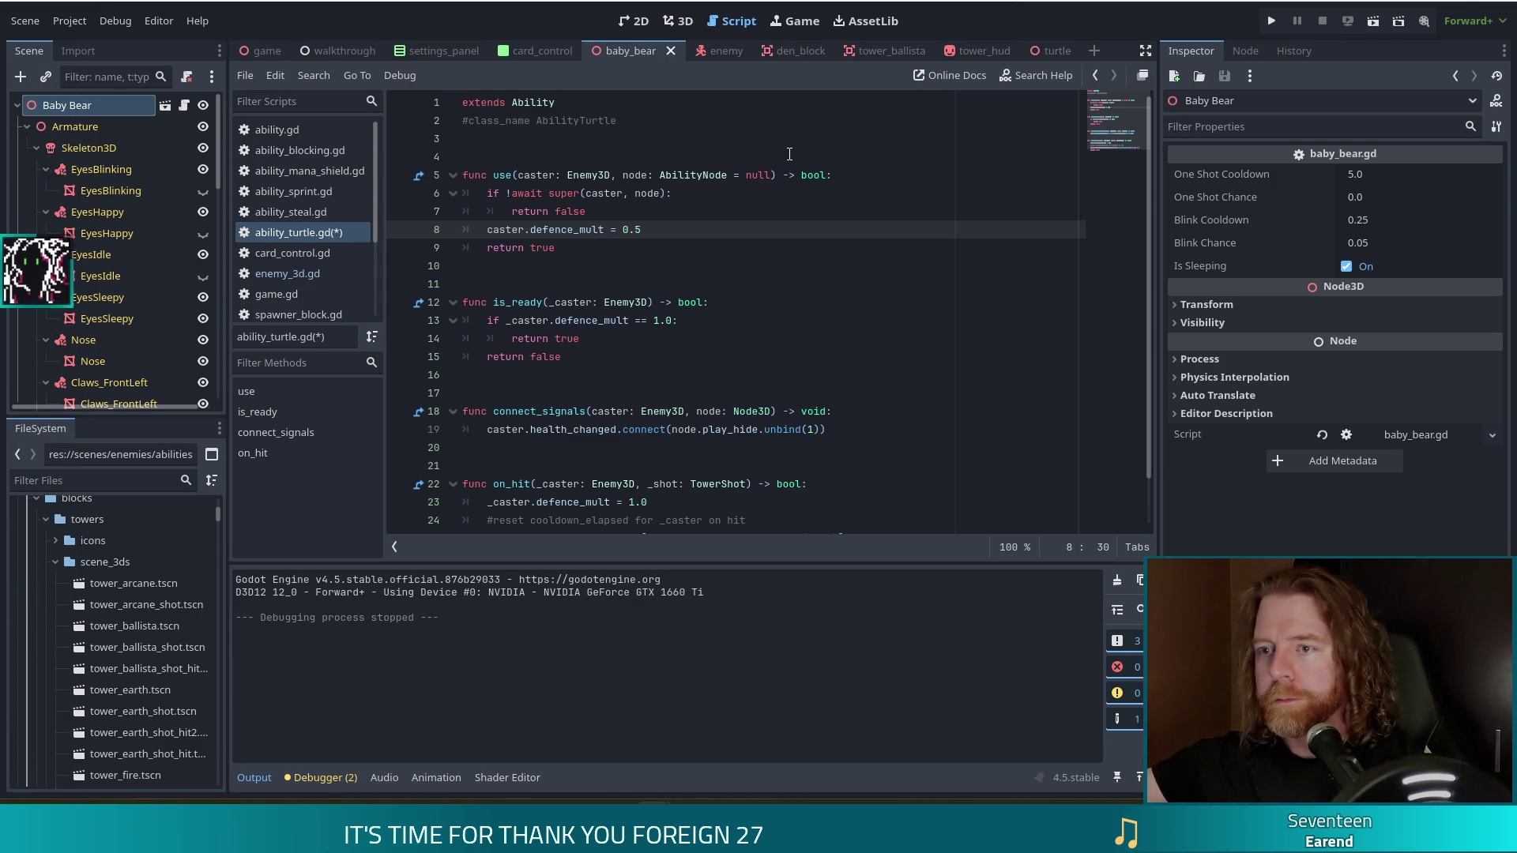
- Insert '#TODO oops I forgot to set speed' above the defence_mult assignment, save, and open enemy_3d.gd
key(ctrl+shift+Return)
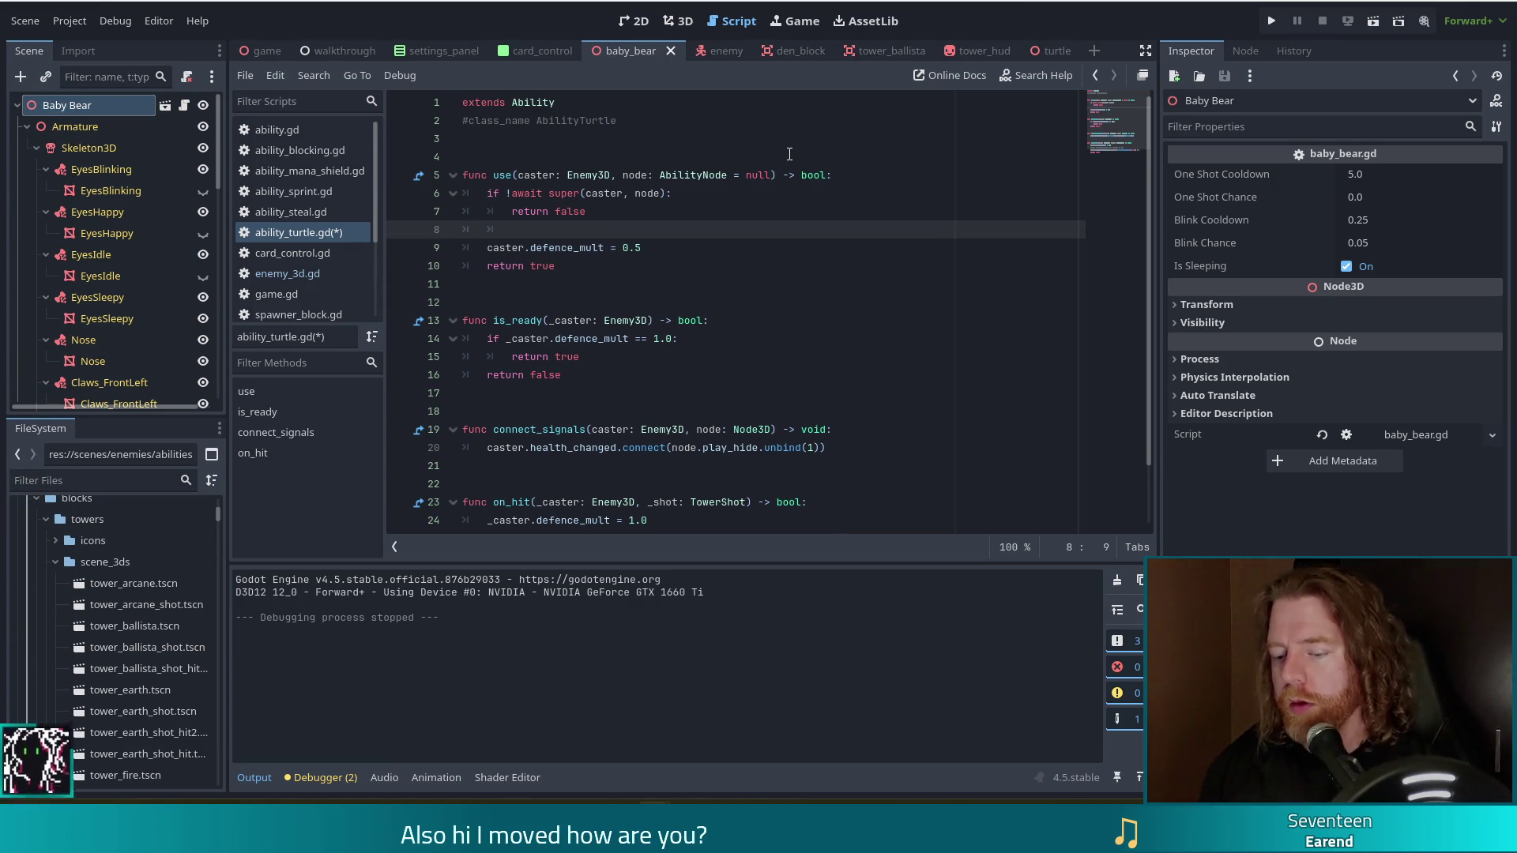
text(#TODO )
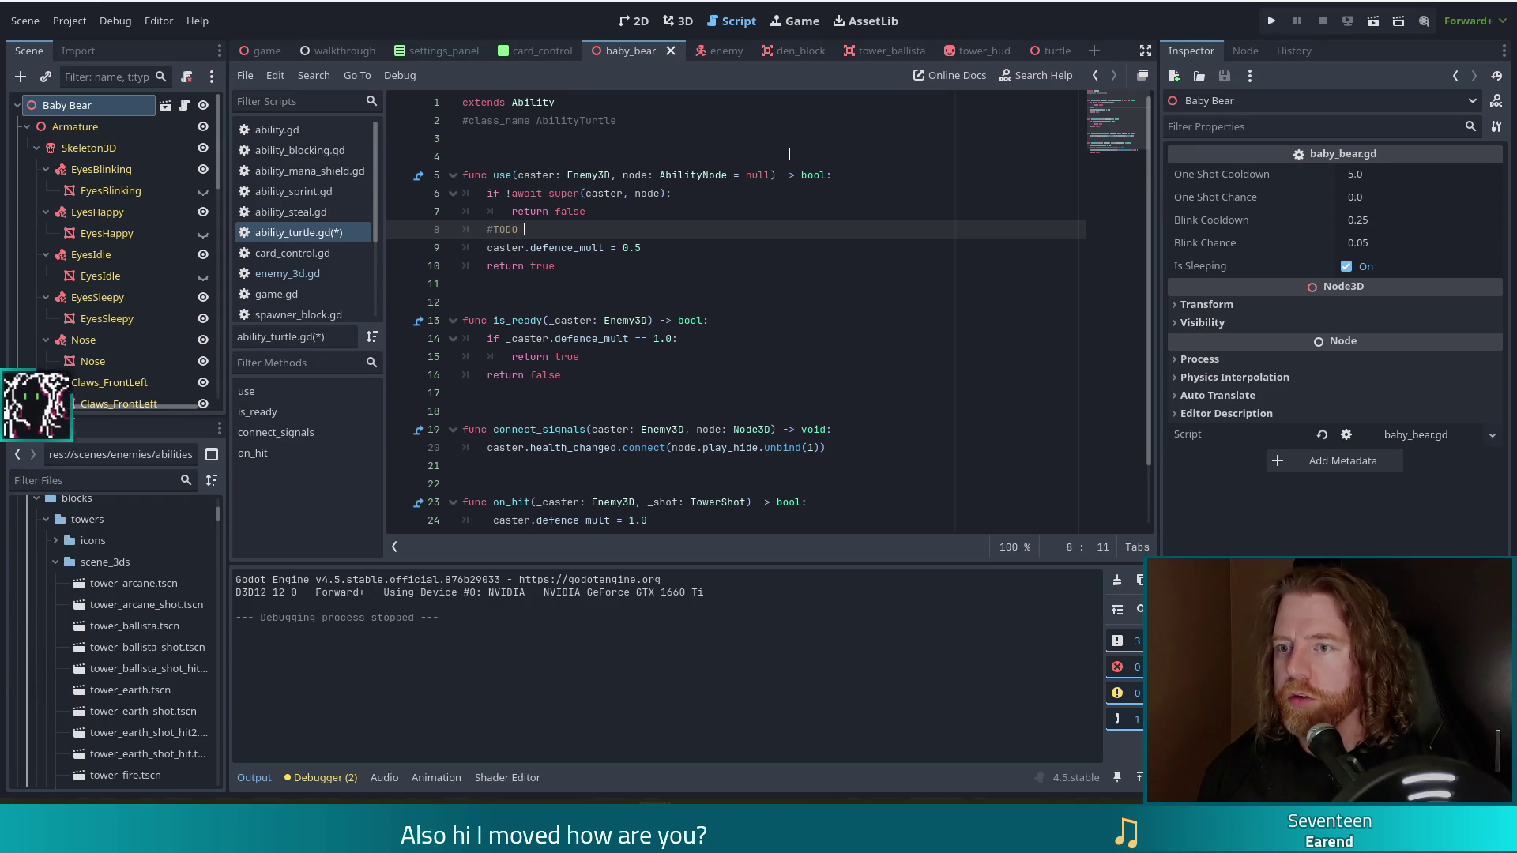
text(oops I forgot)
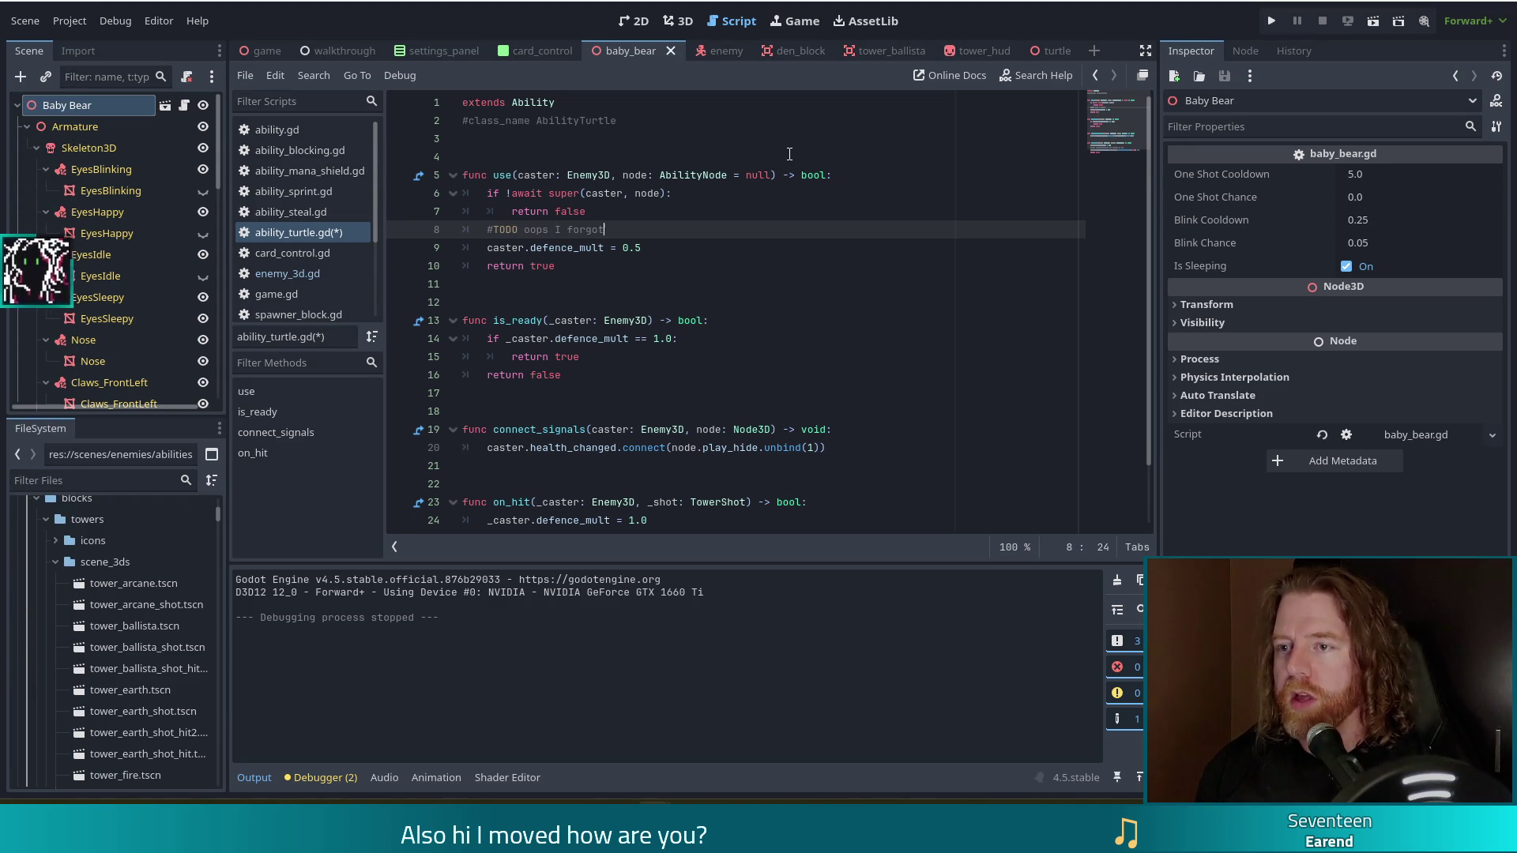
text( to set speed)
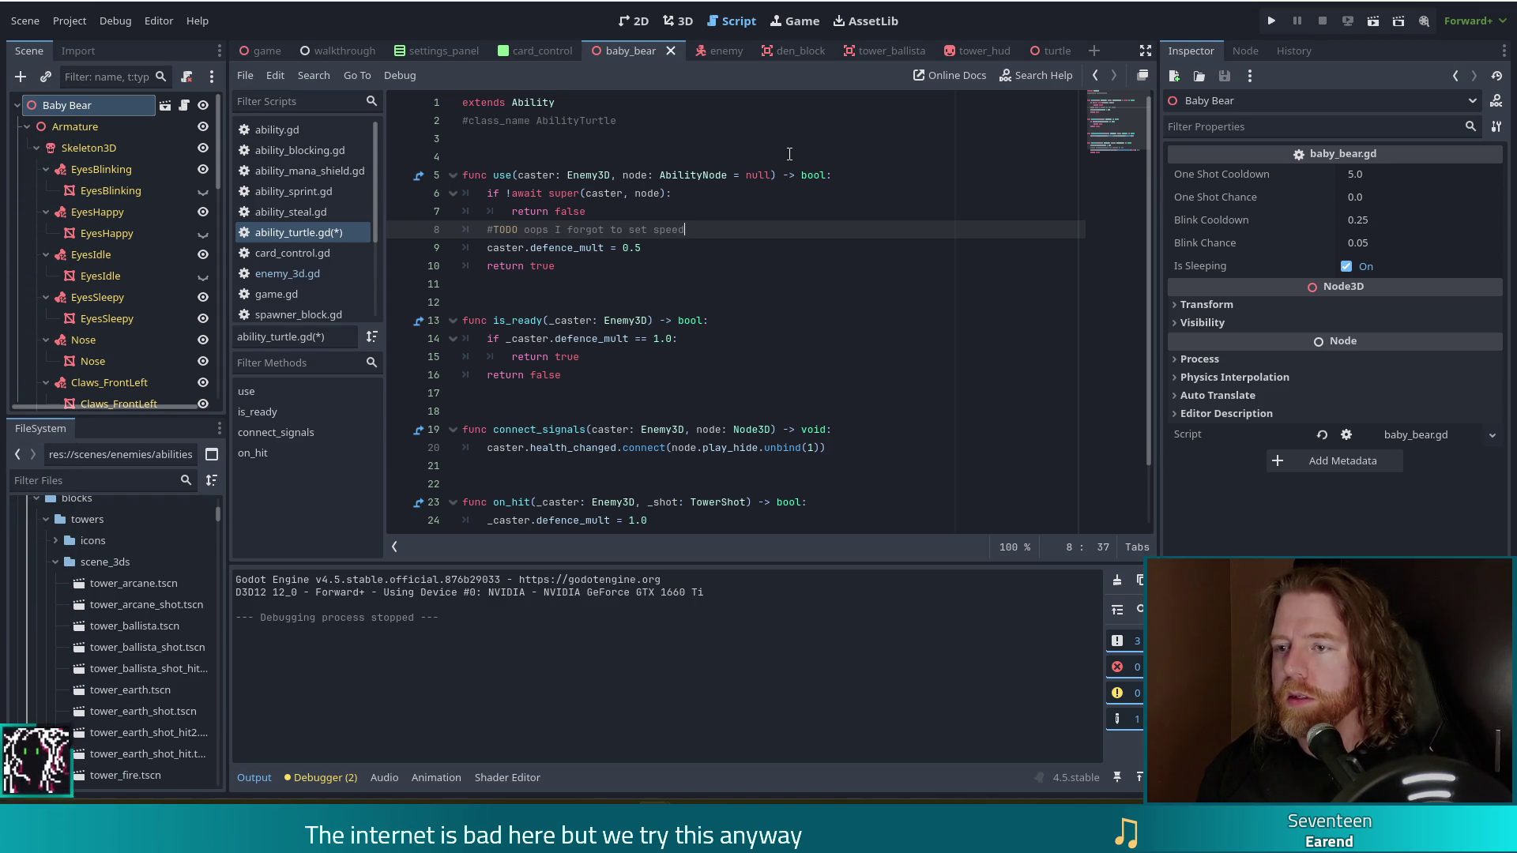
key(ctrl+s)
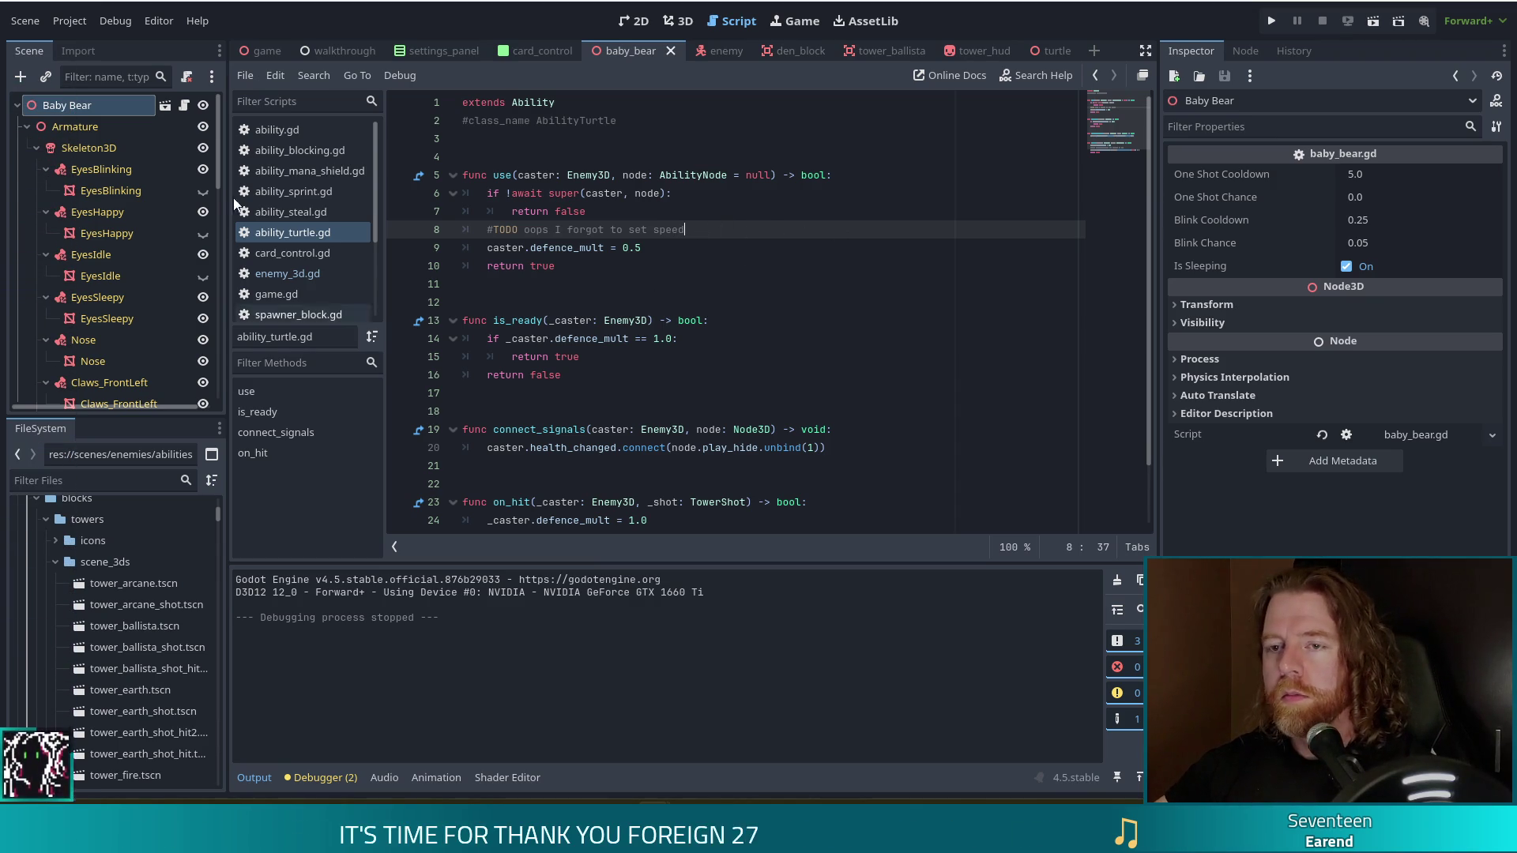
click(278, 273)
drag(1115, 467, 1106, 65)
click(587, 194)
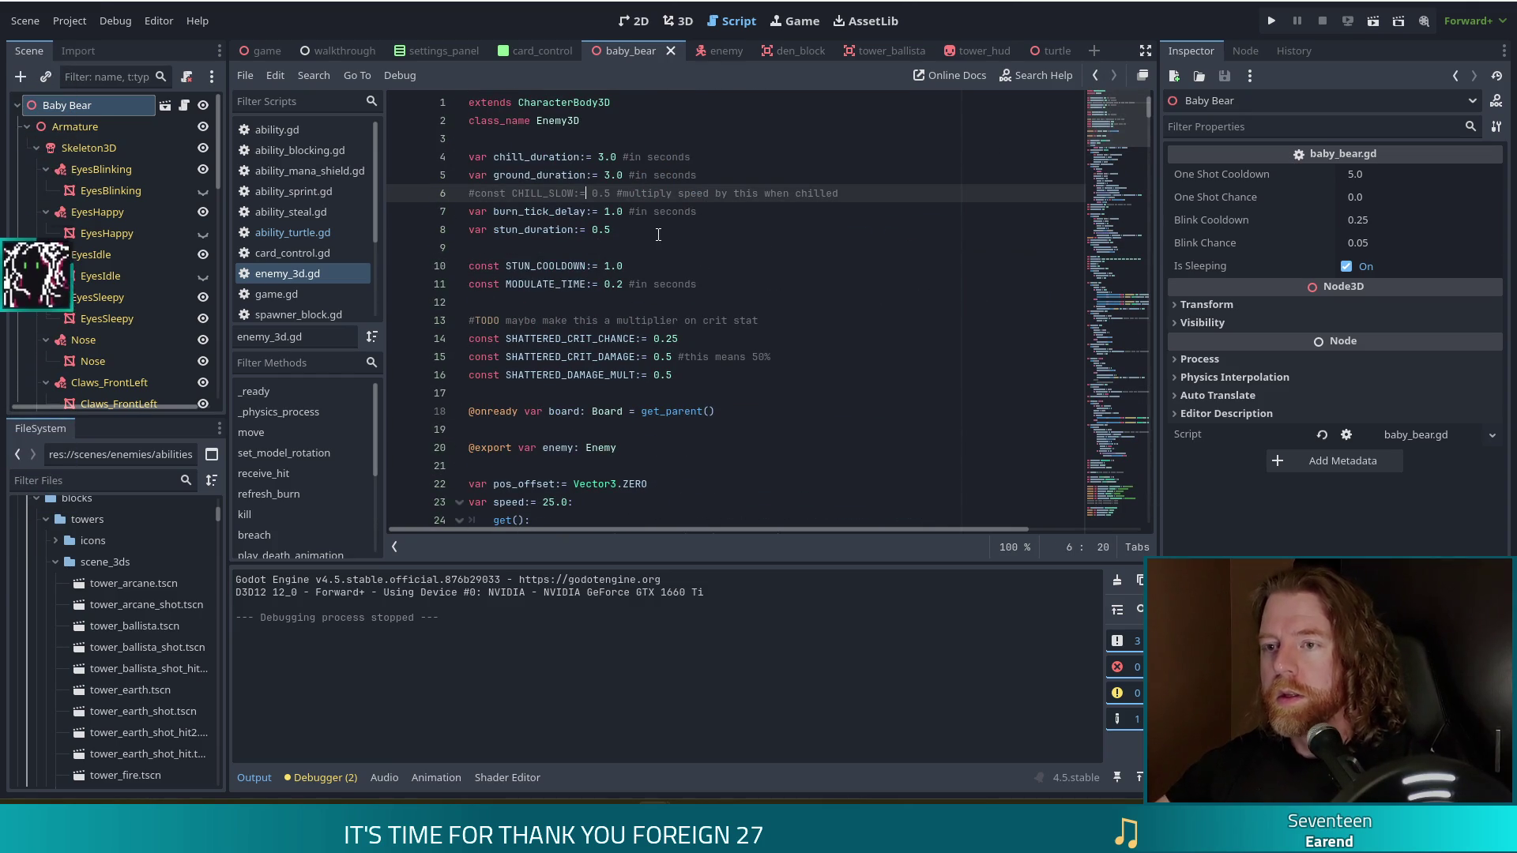
key(ctrl+f)
text(speed)
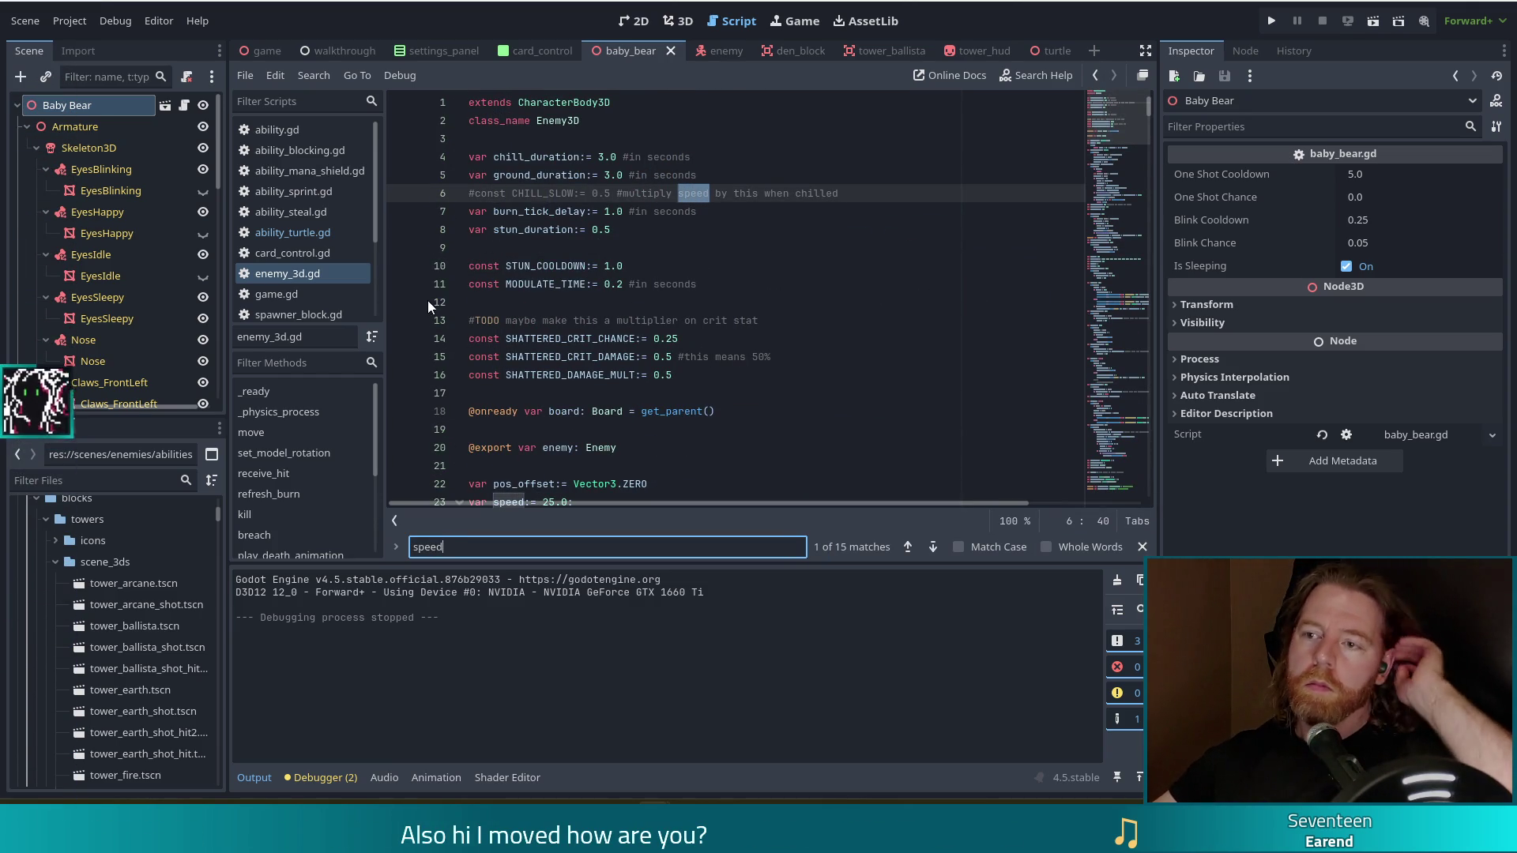
click(934, 546)
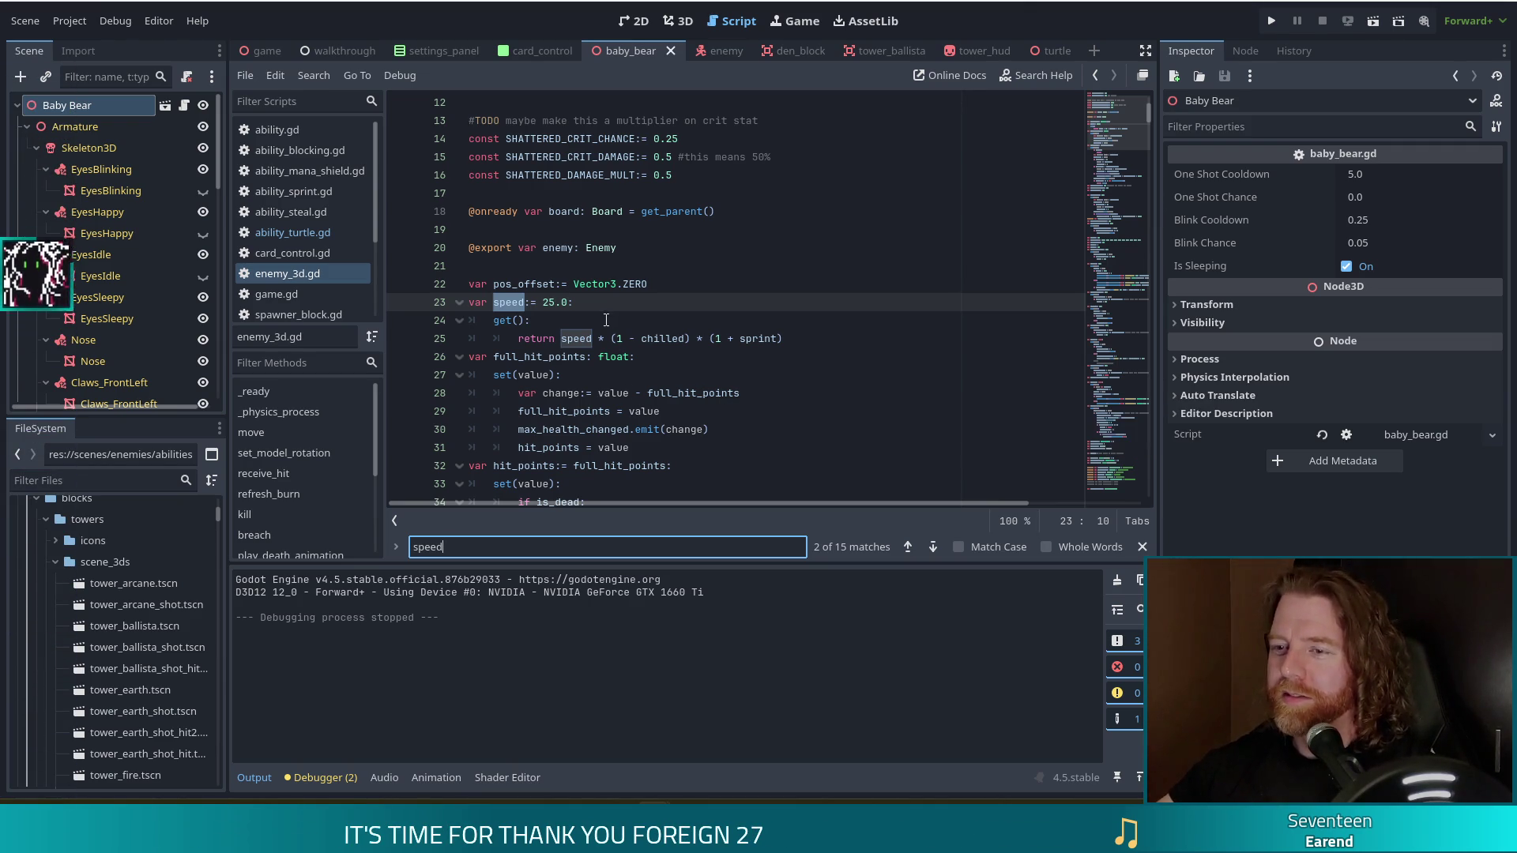
click(641, 284)
click(624, 303)
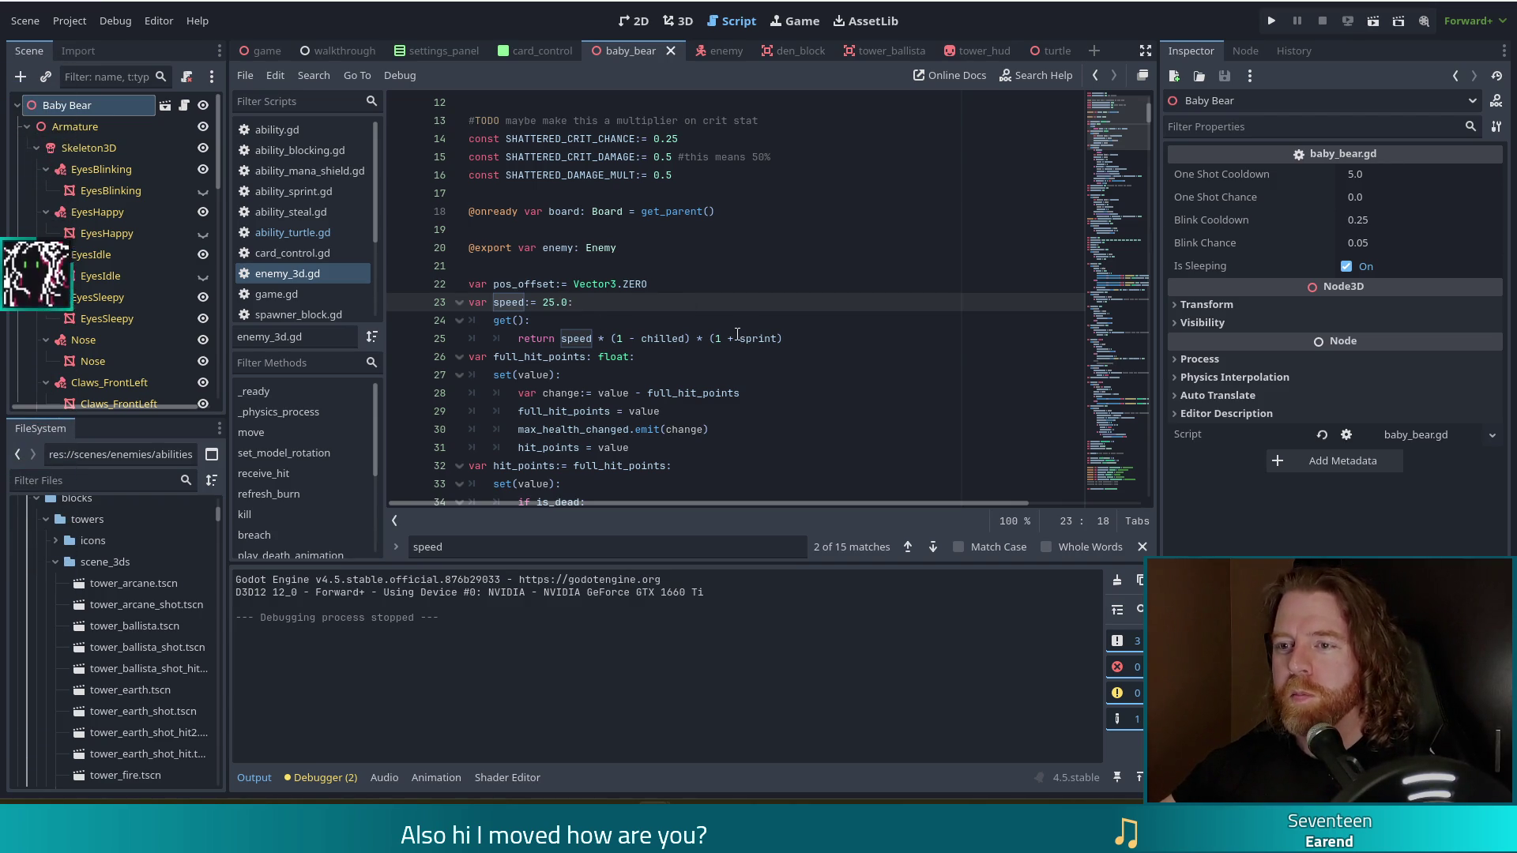
click(823, 340)
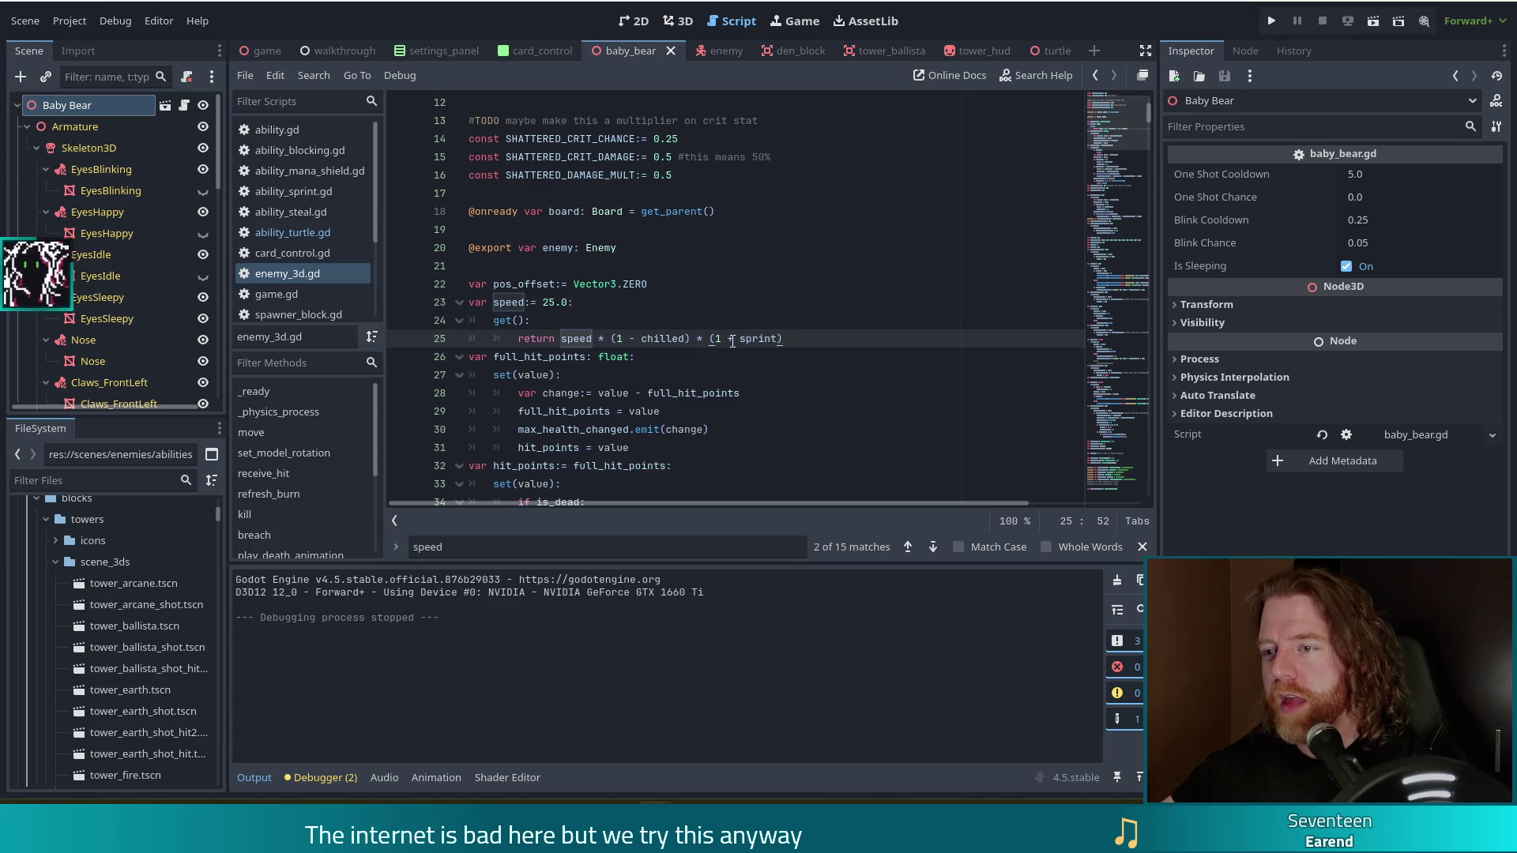
mouse_move(662, 331)
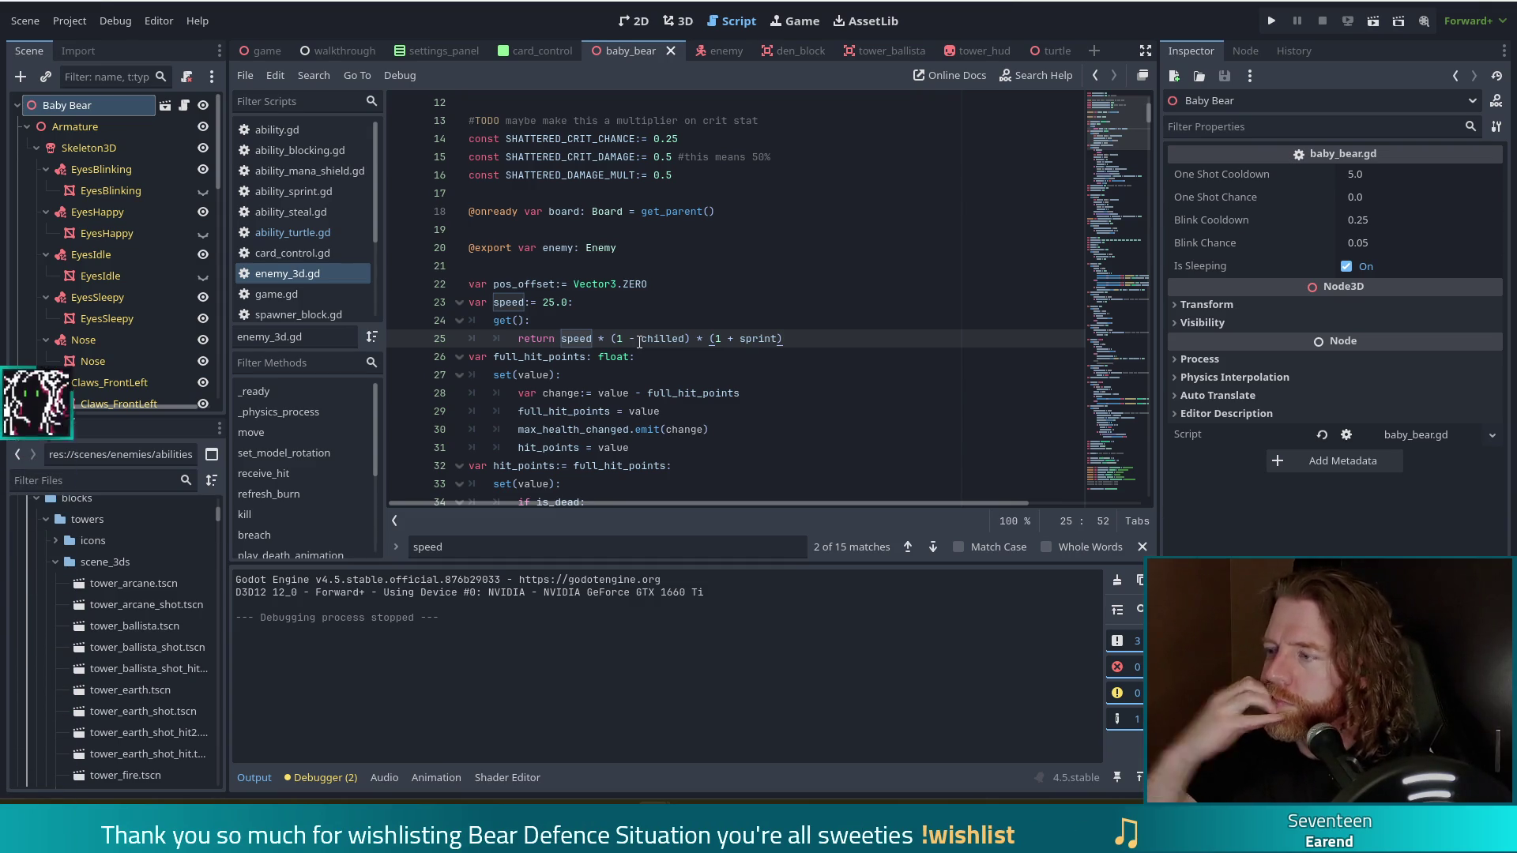
click(281, 232)
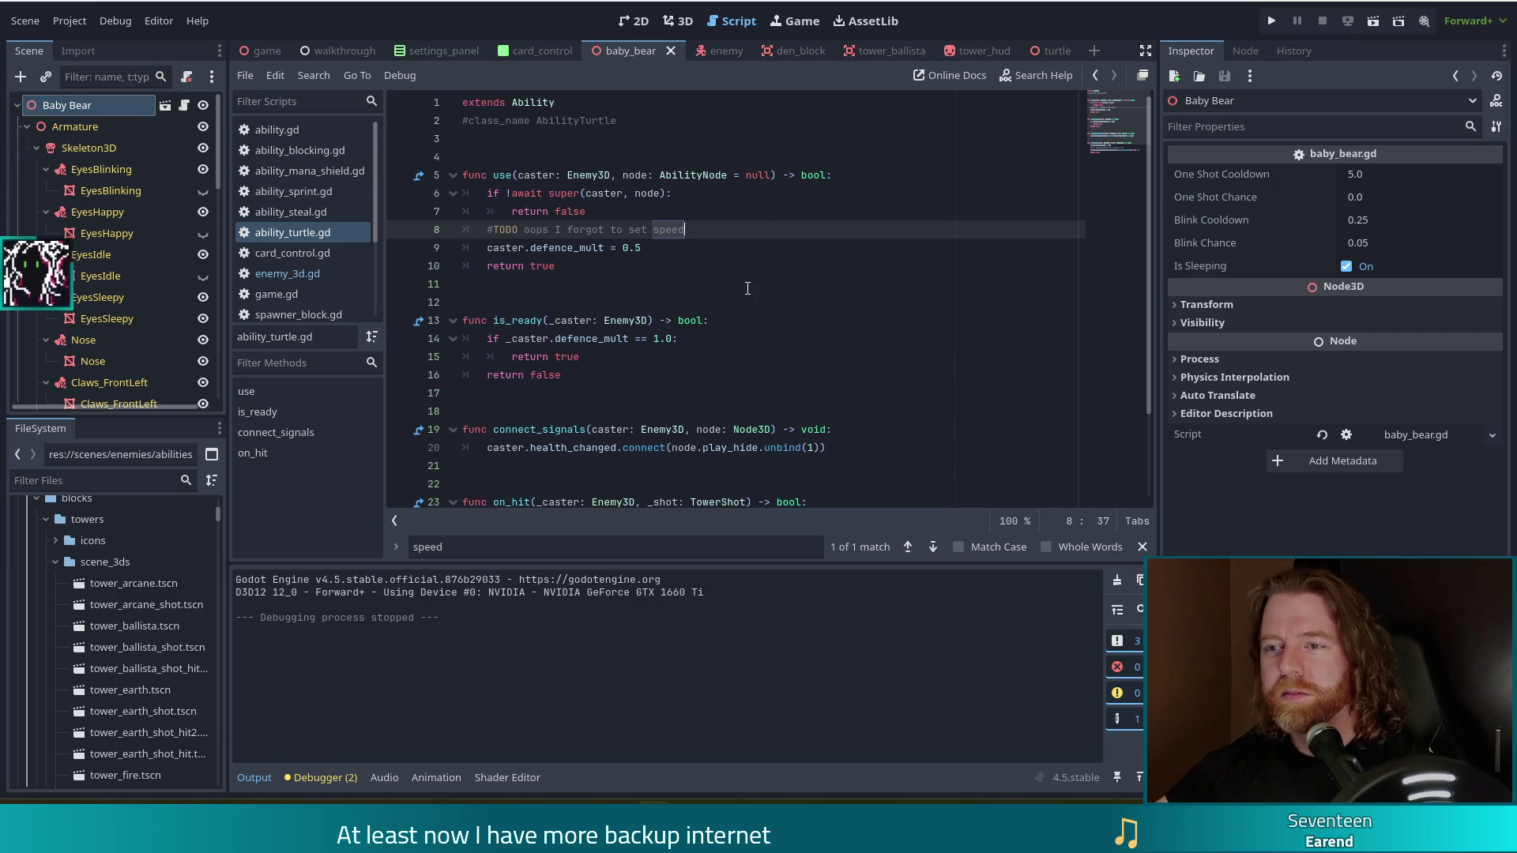
- Write caster.speed *= 0.5 under the TODO in use and copy that line
key(Return)
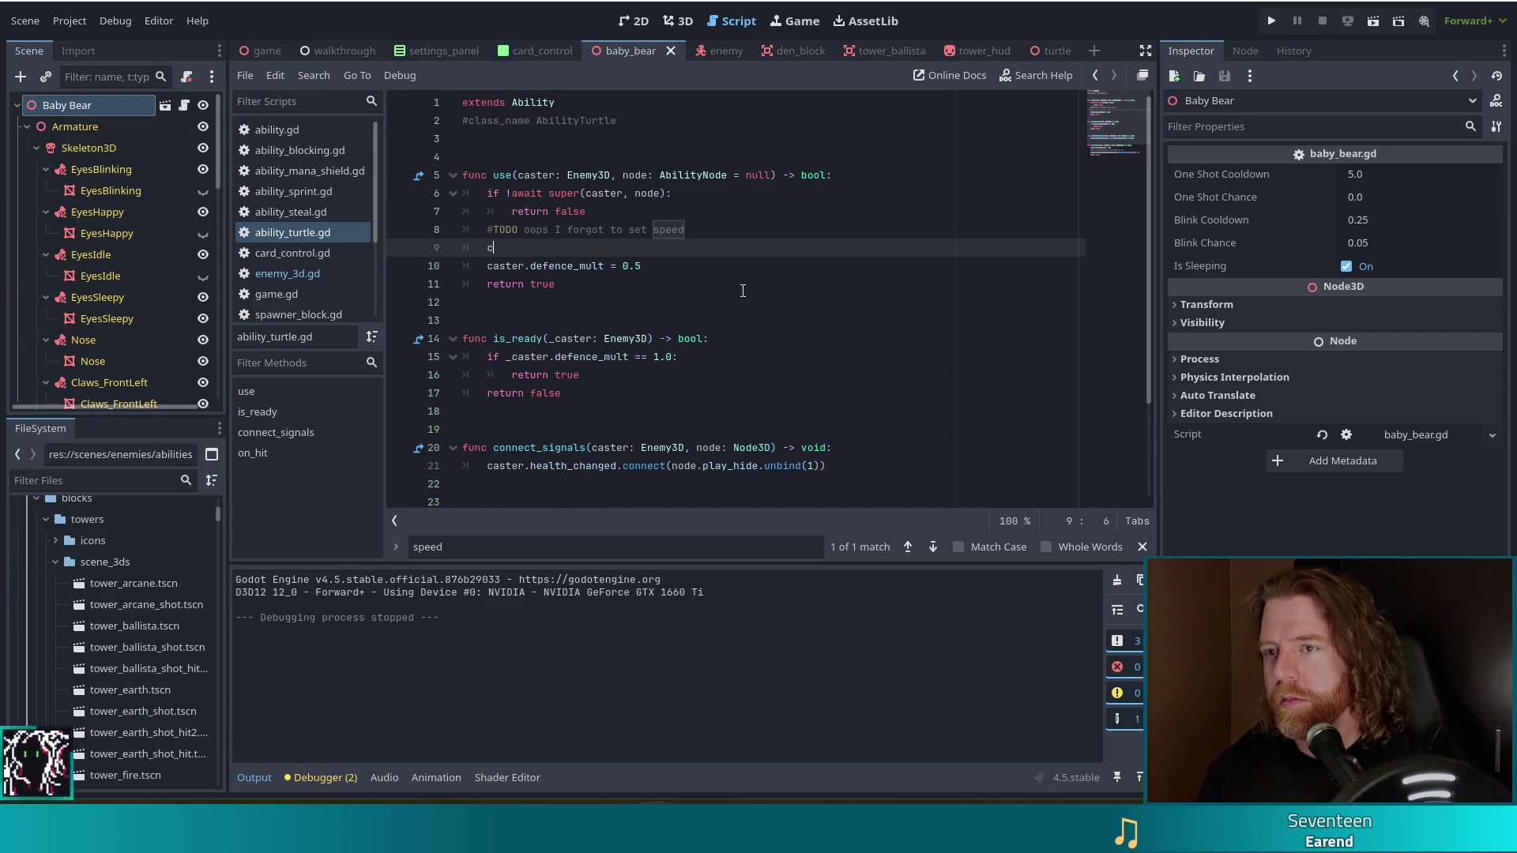
text(caster.speed)
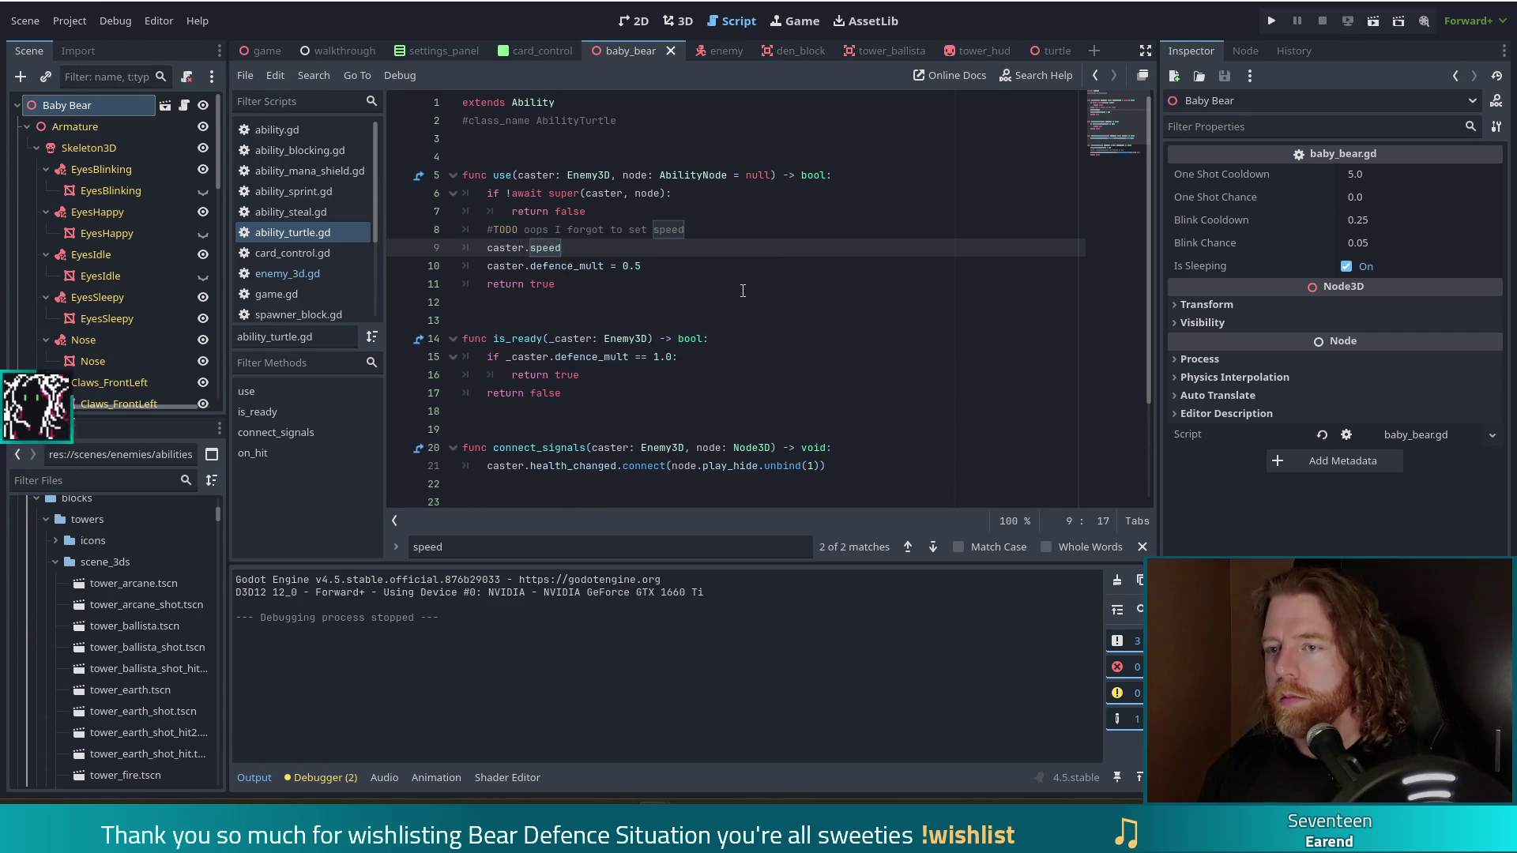
text( *= )
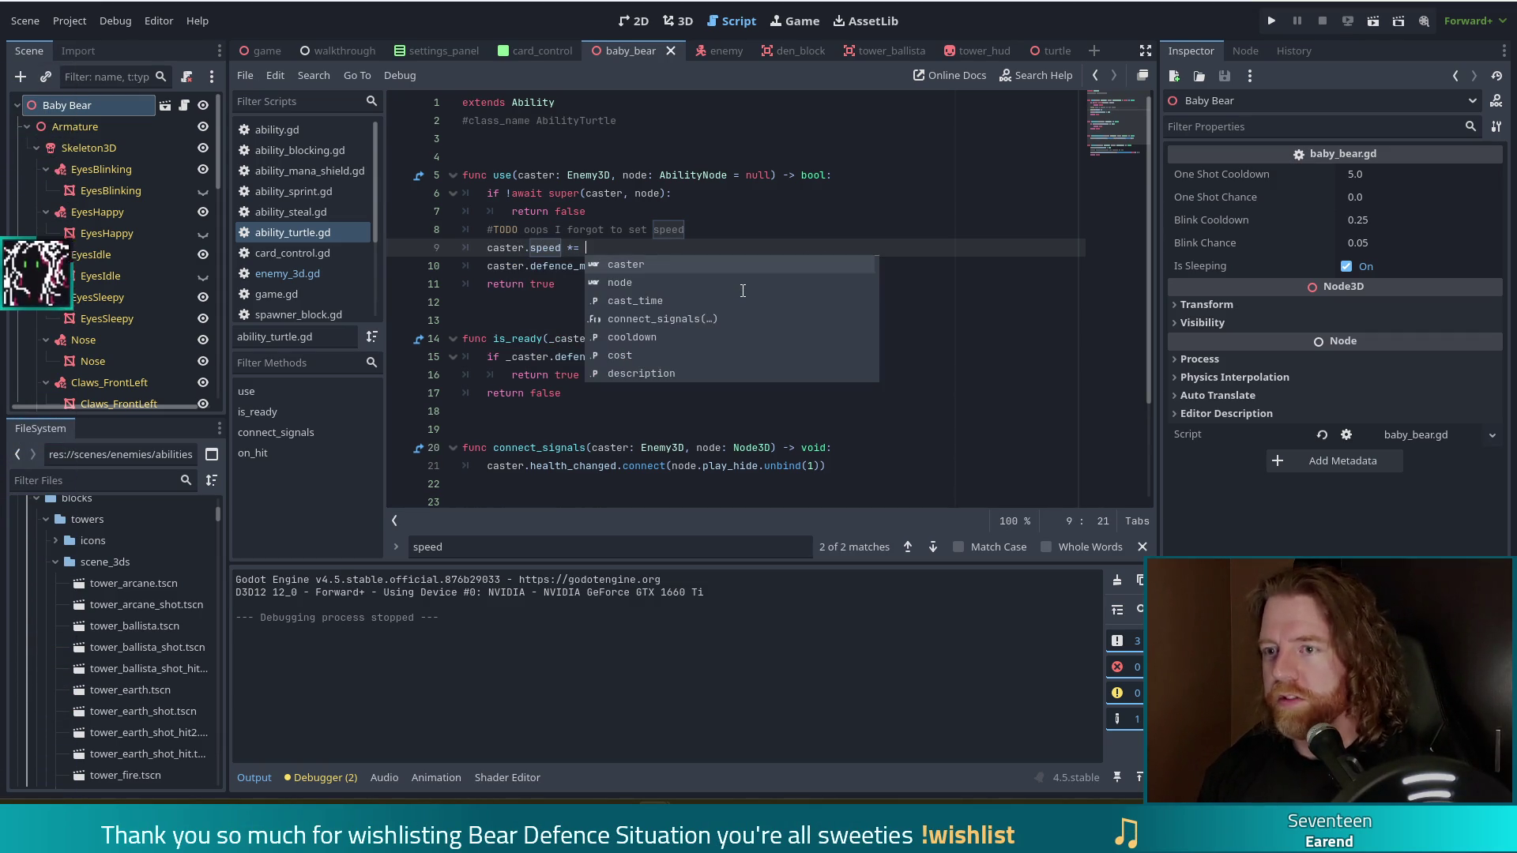
text(0.5)
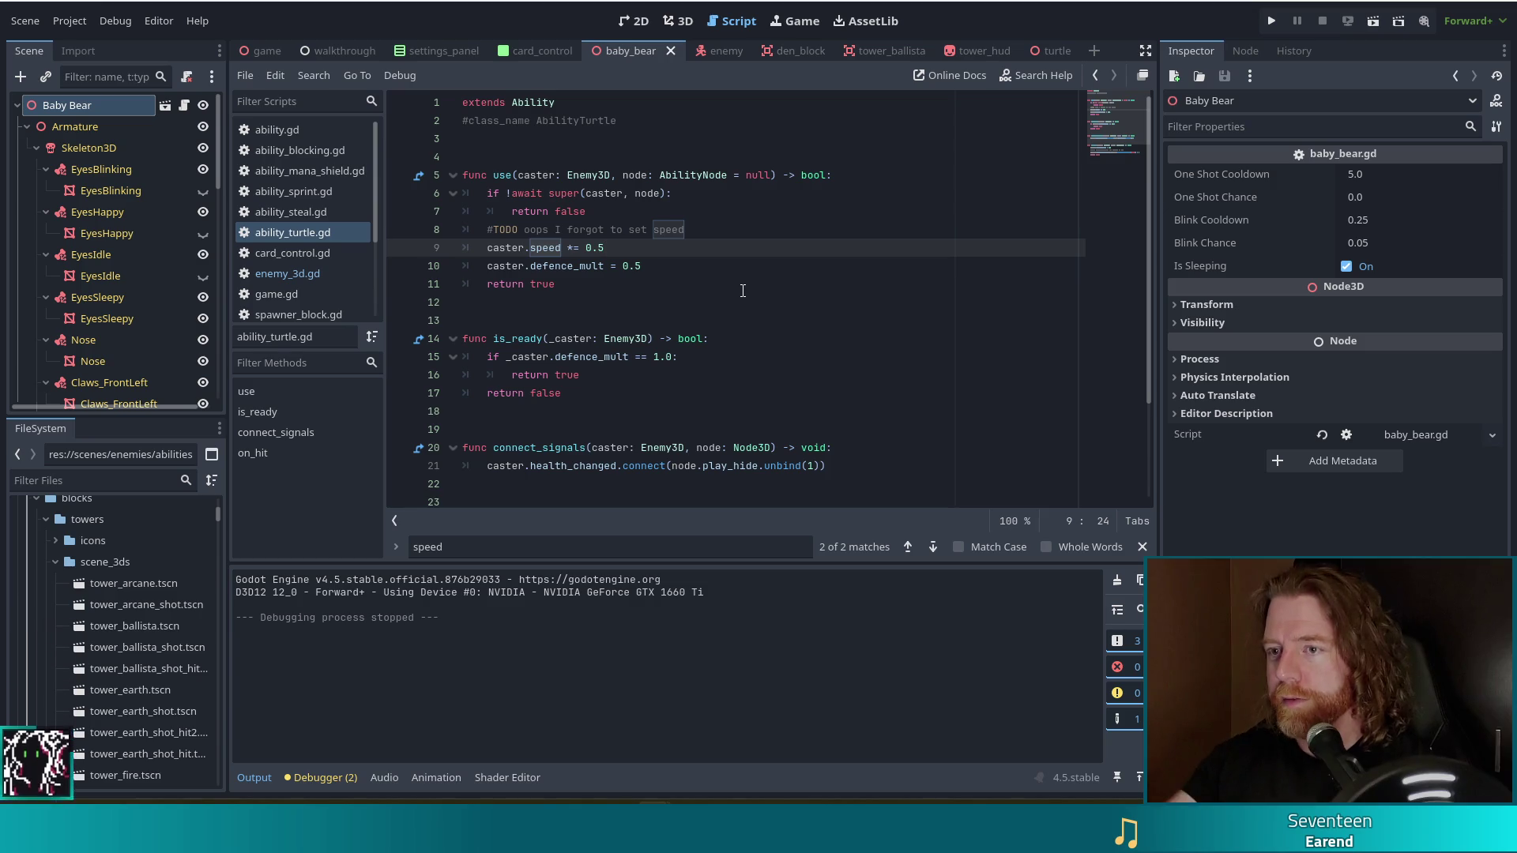
drag(704, 247, 717, 233)
key(ctrl+c)
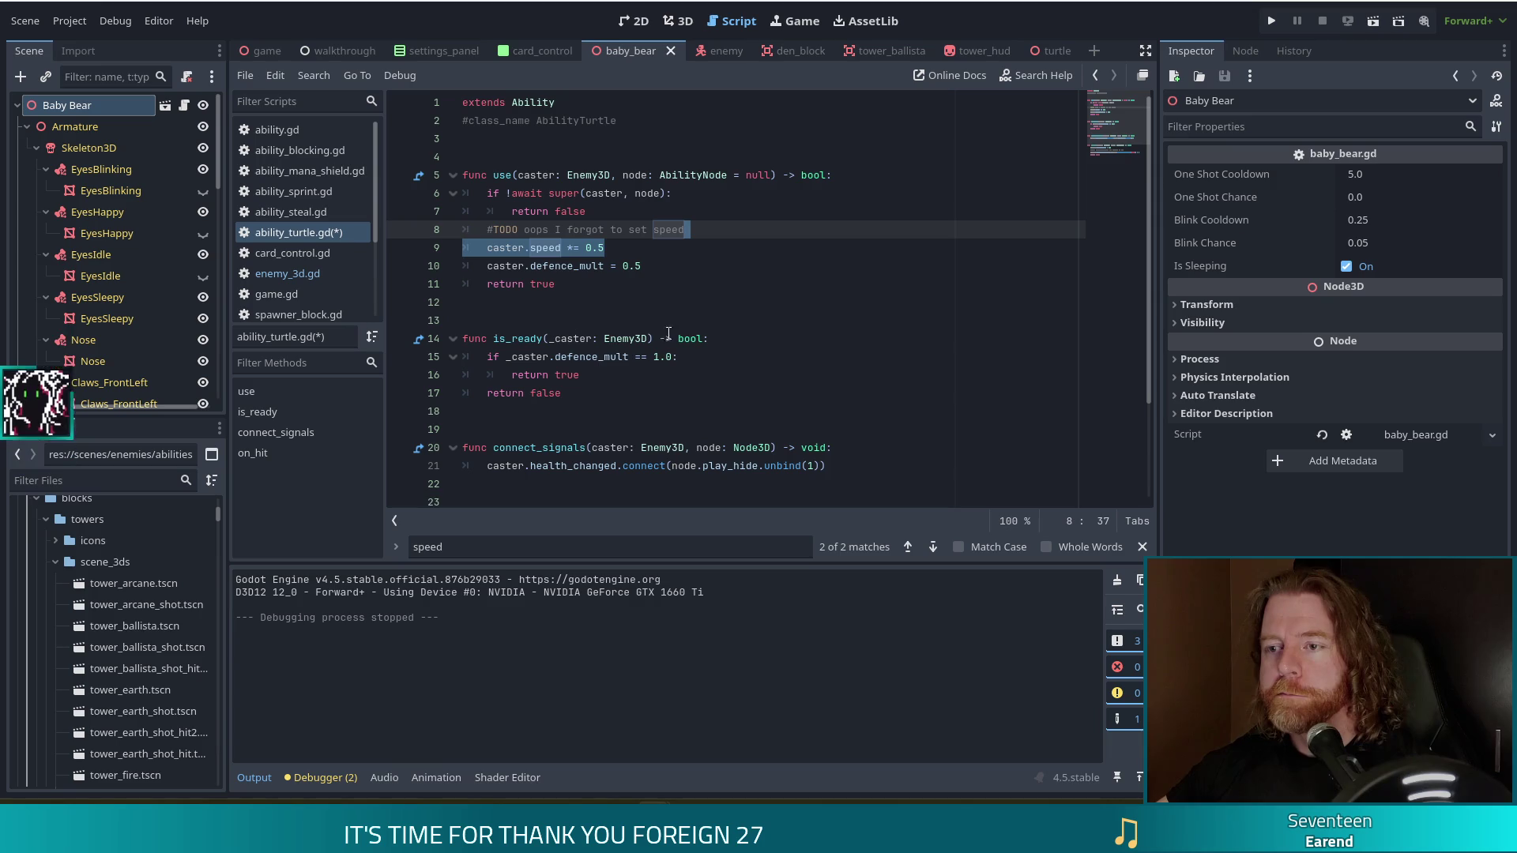
click(742, 352)
key(ctrl+v)
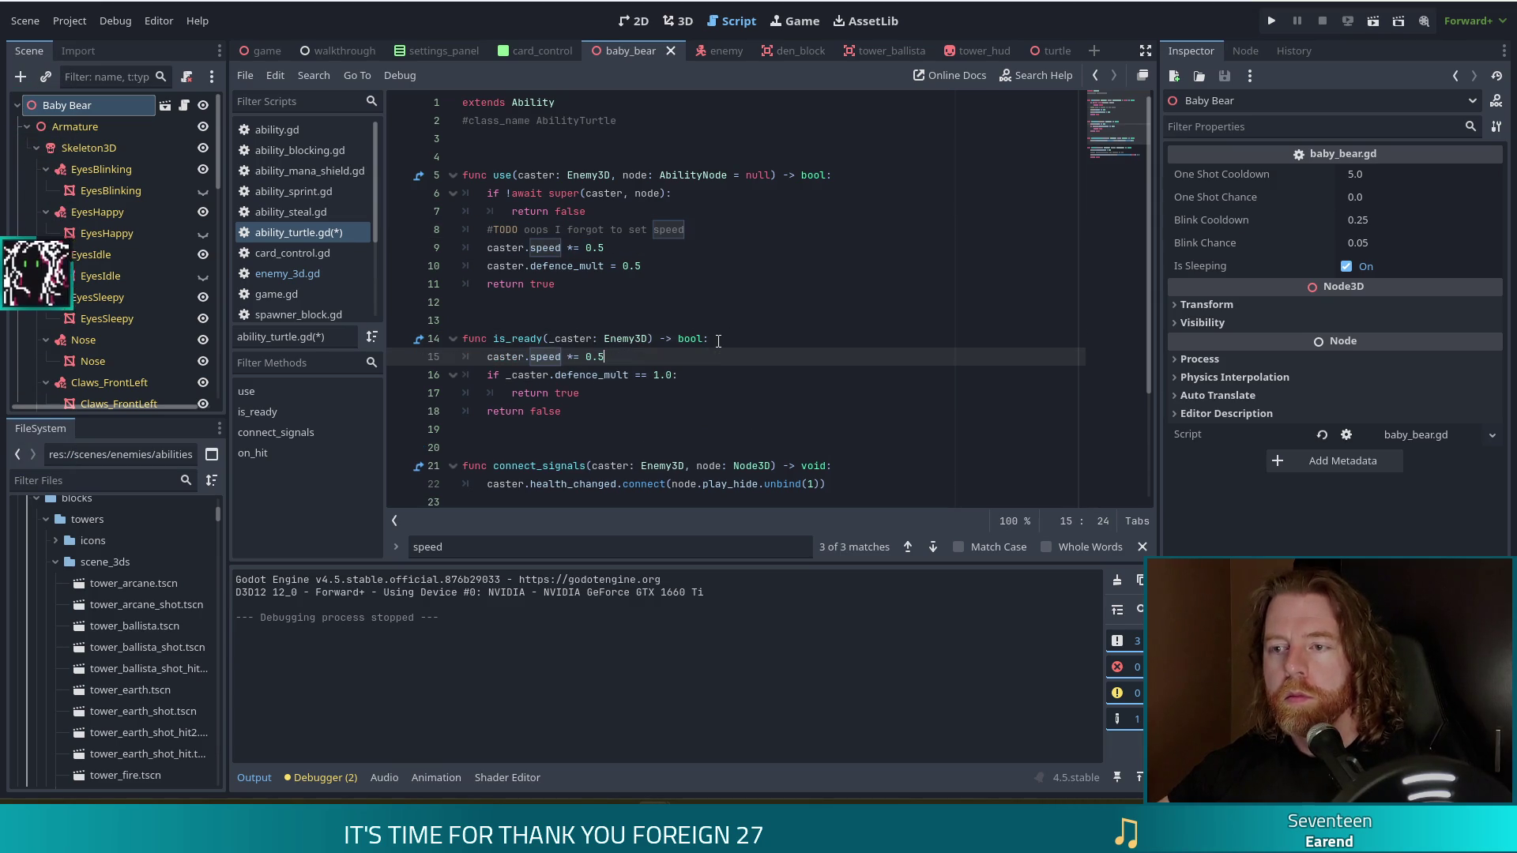
key(ctrl+z)
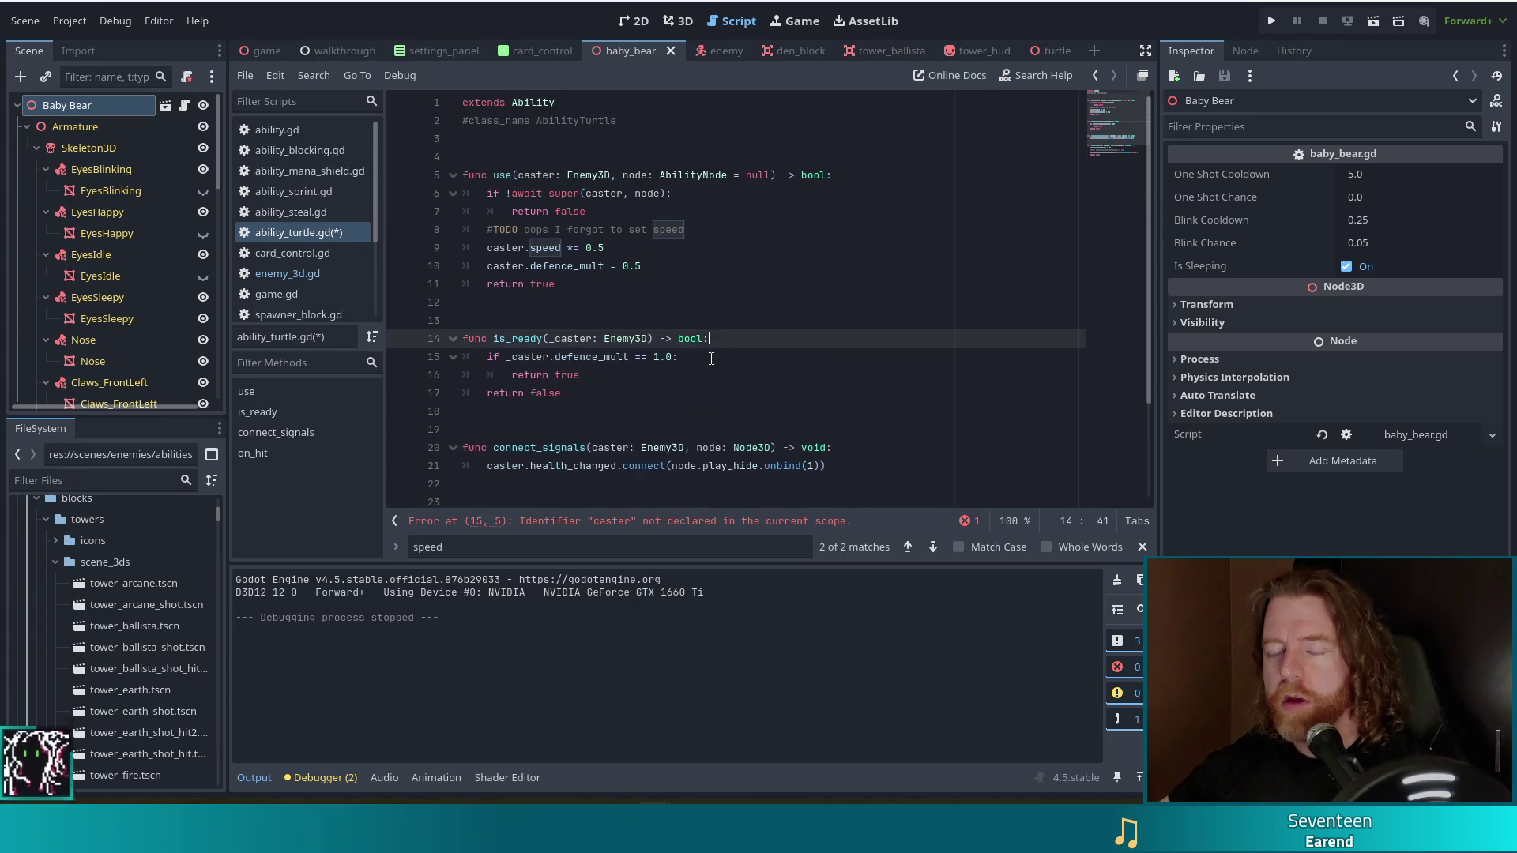
- Paste the line after the defence_mult reset in on_hit as _caster.speed *= 2.0 and save
scroll(711, 358, down, 2)
click(711, 411)
key(ctrl+v)
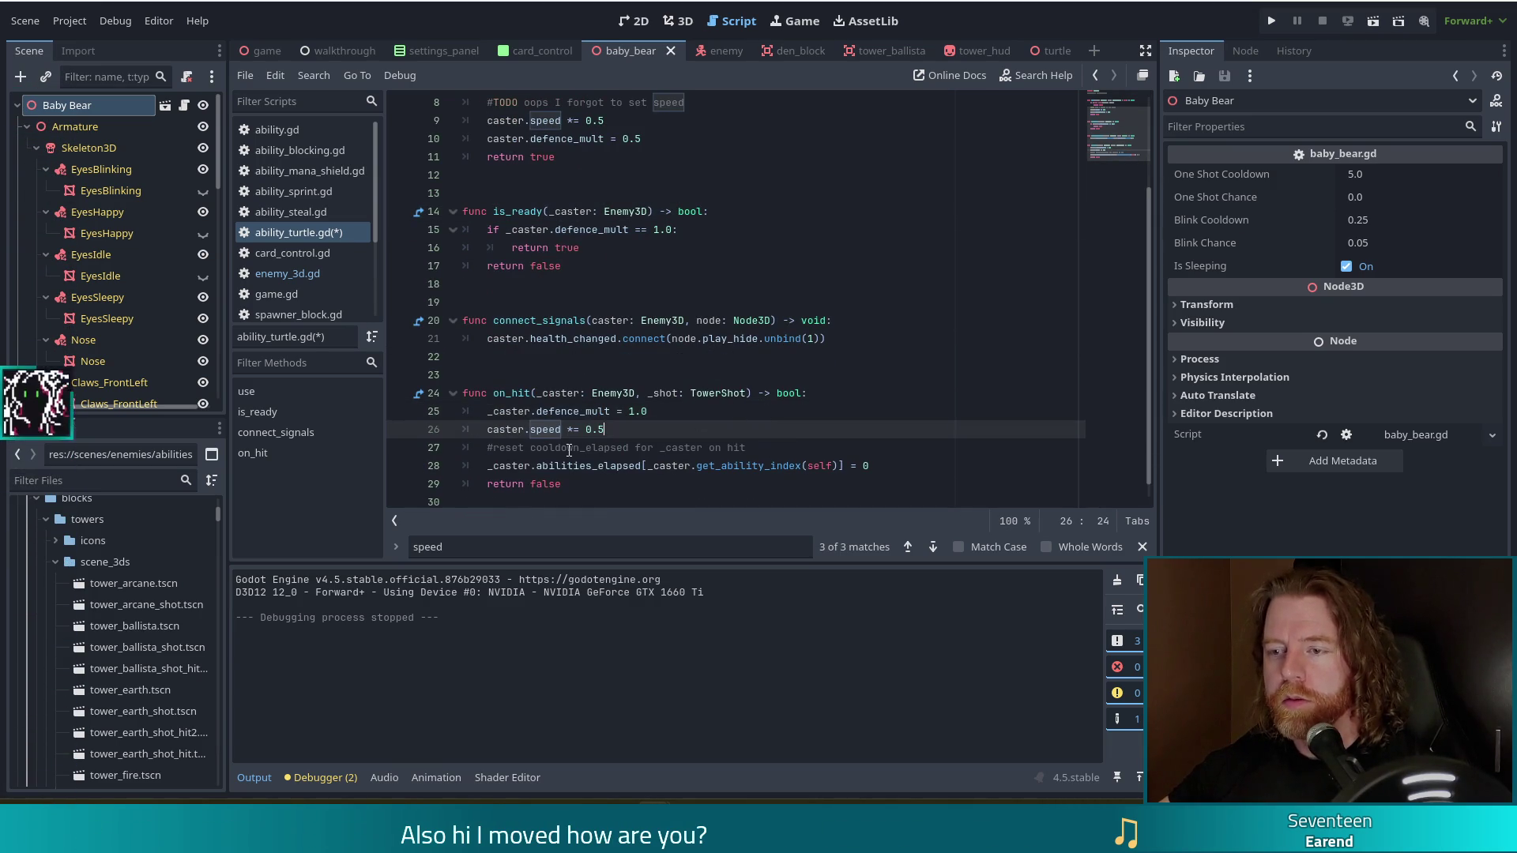
drag(605, 429, 587, 429)
click(659, 412)
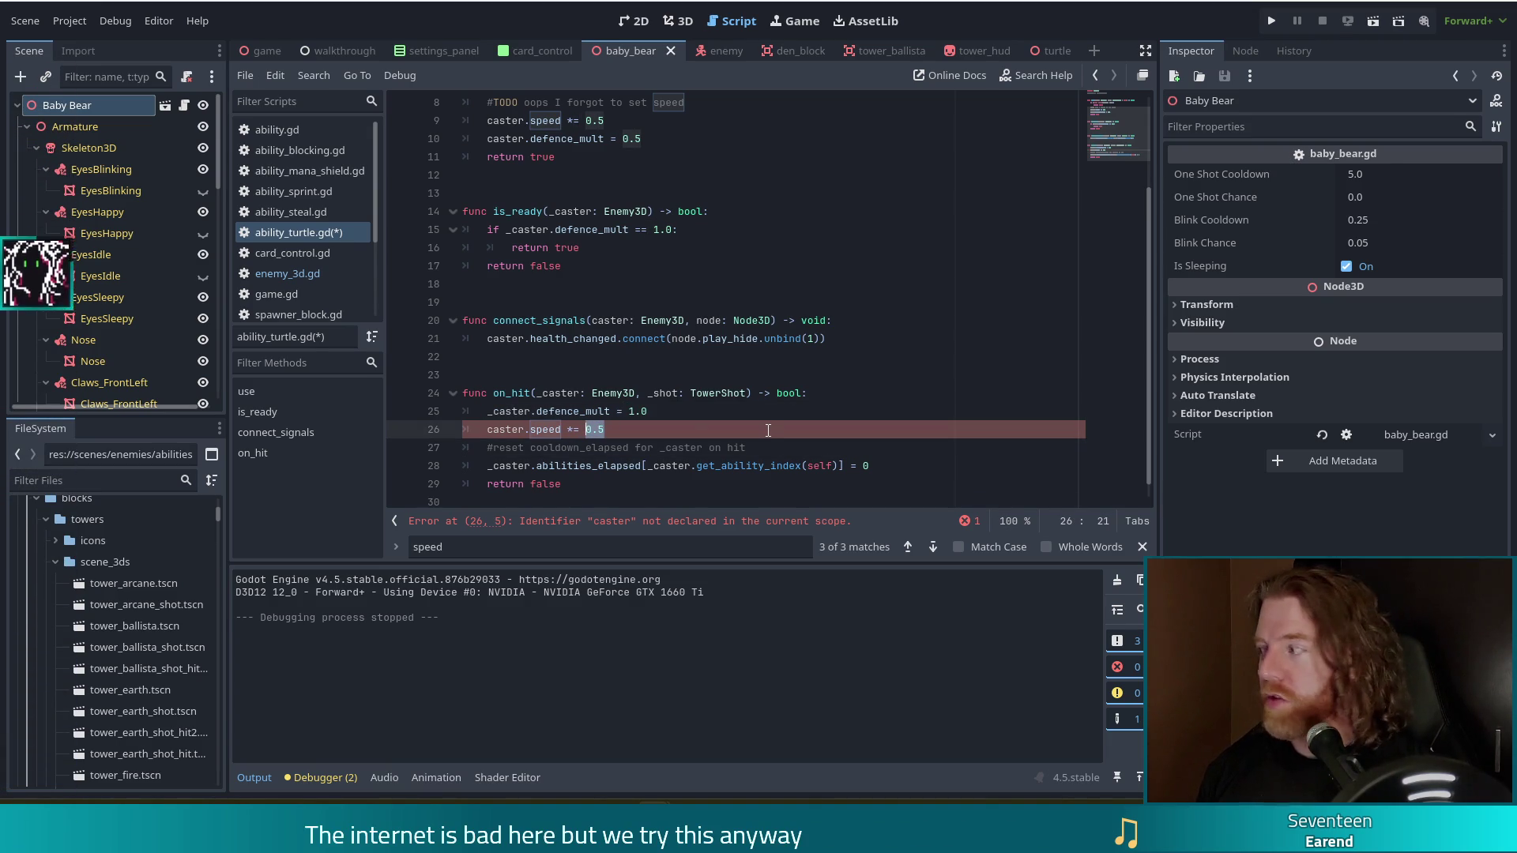
text(2.)
key(ctrl+s)
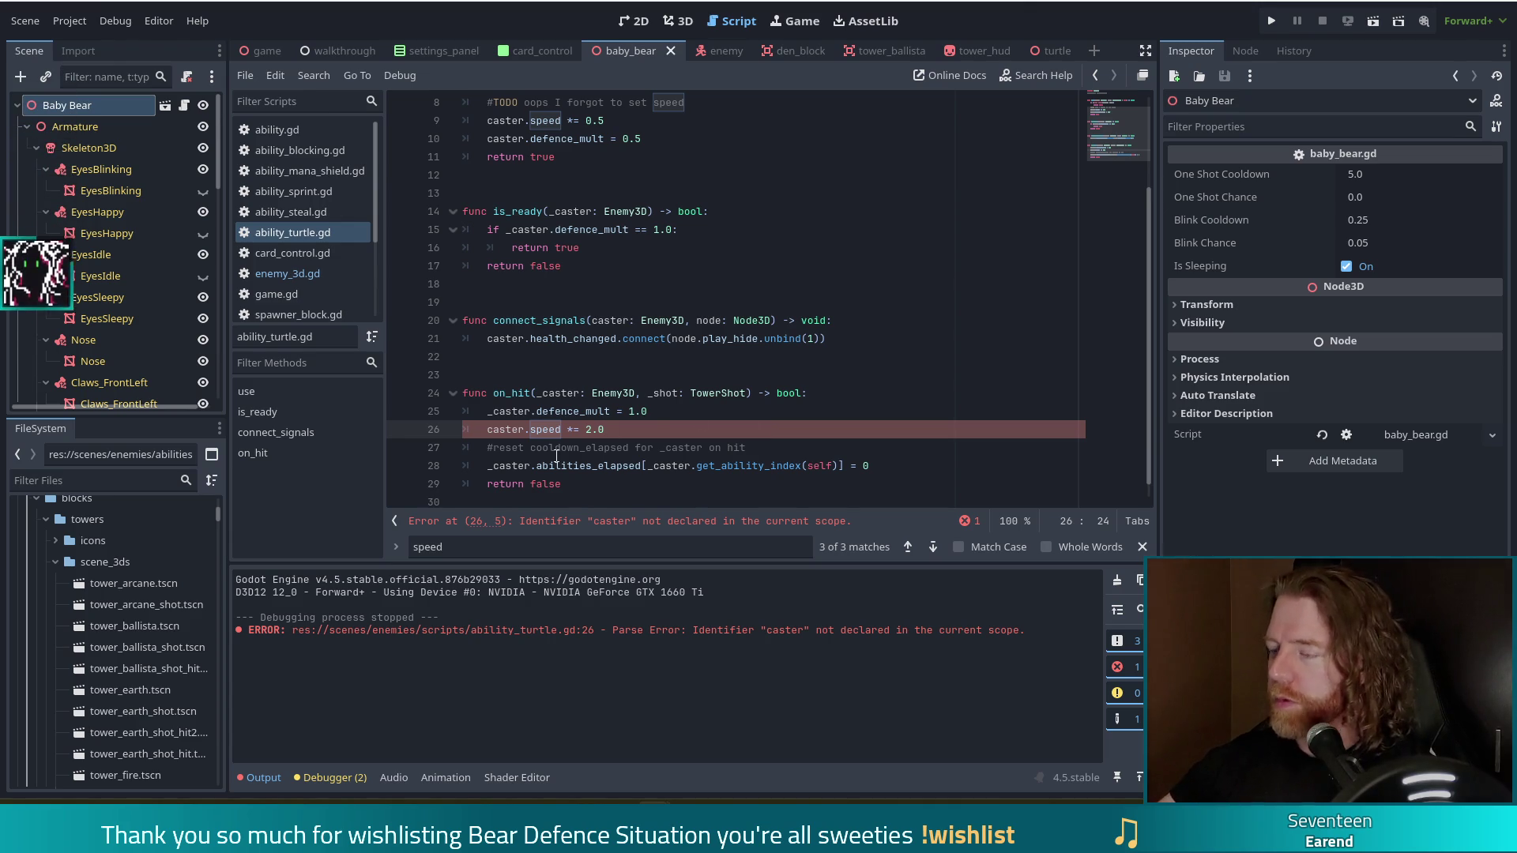
text(_)
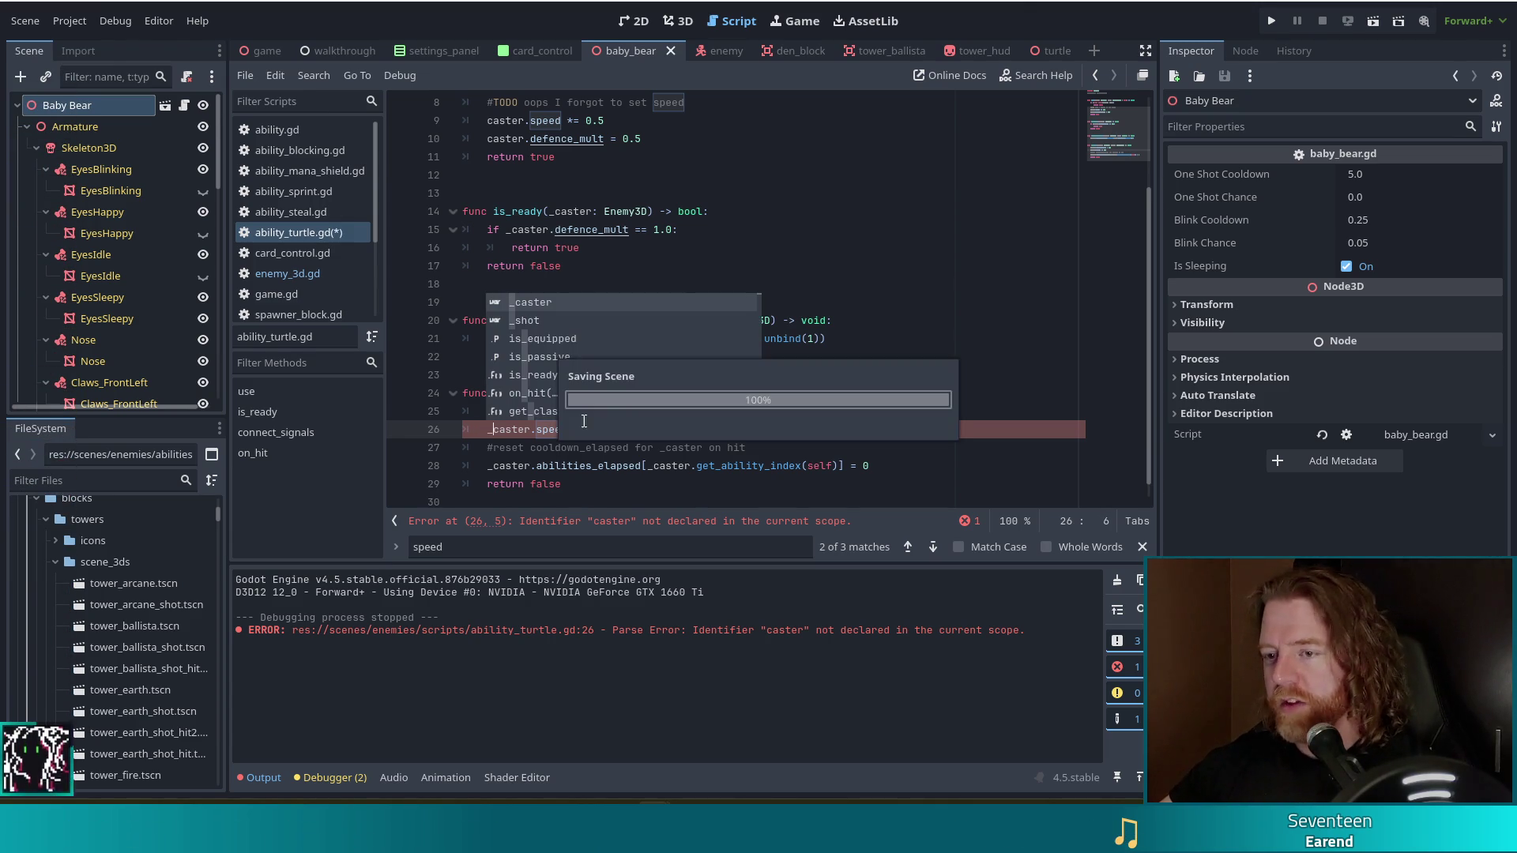
click(812, 427)
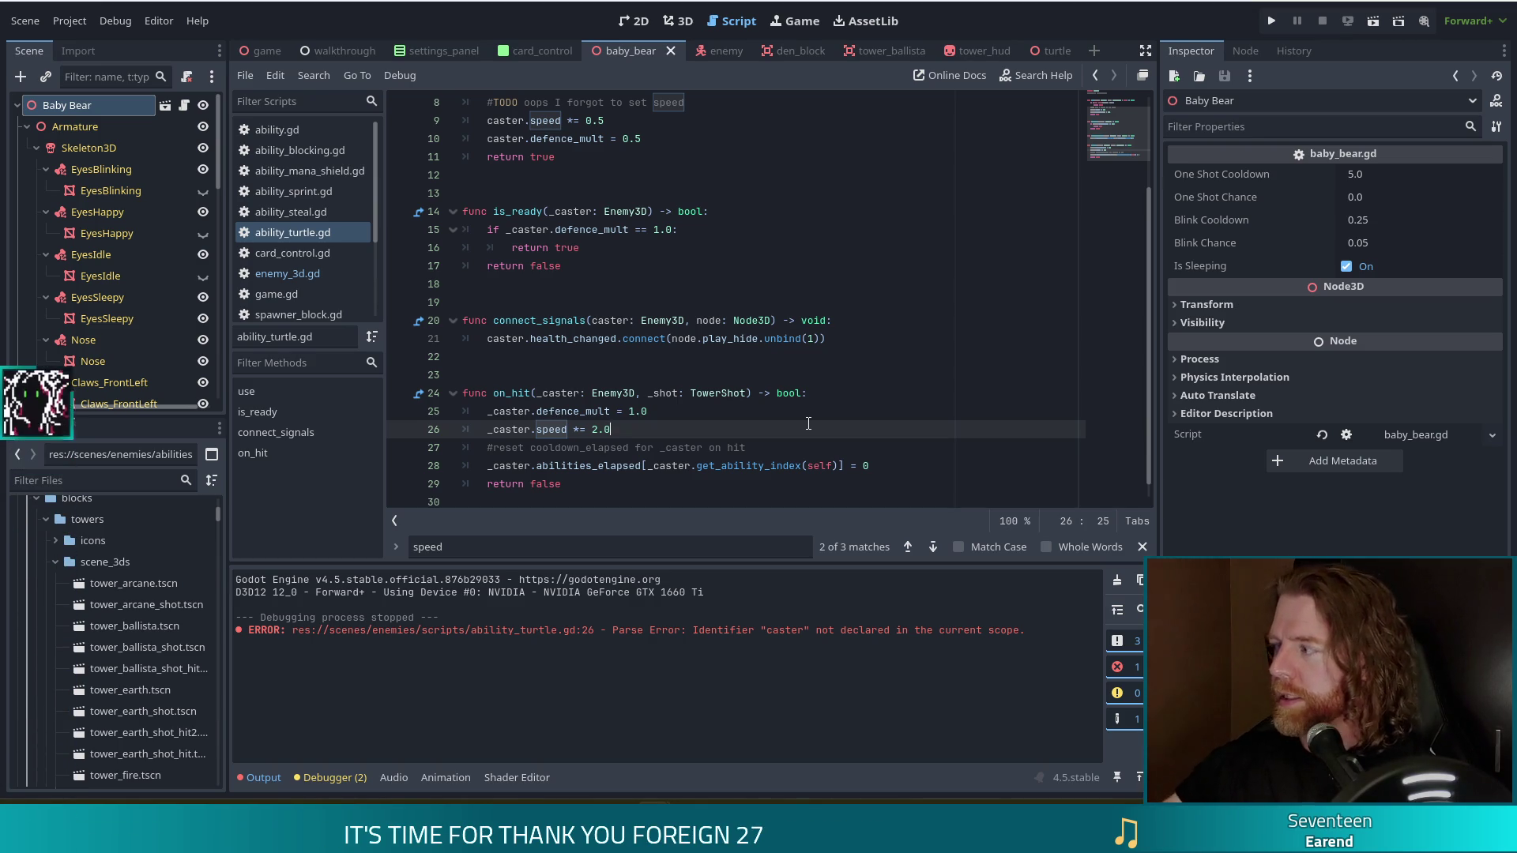
click(632, 324)
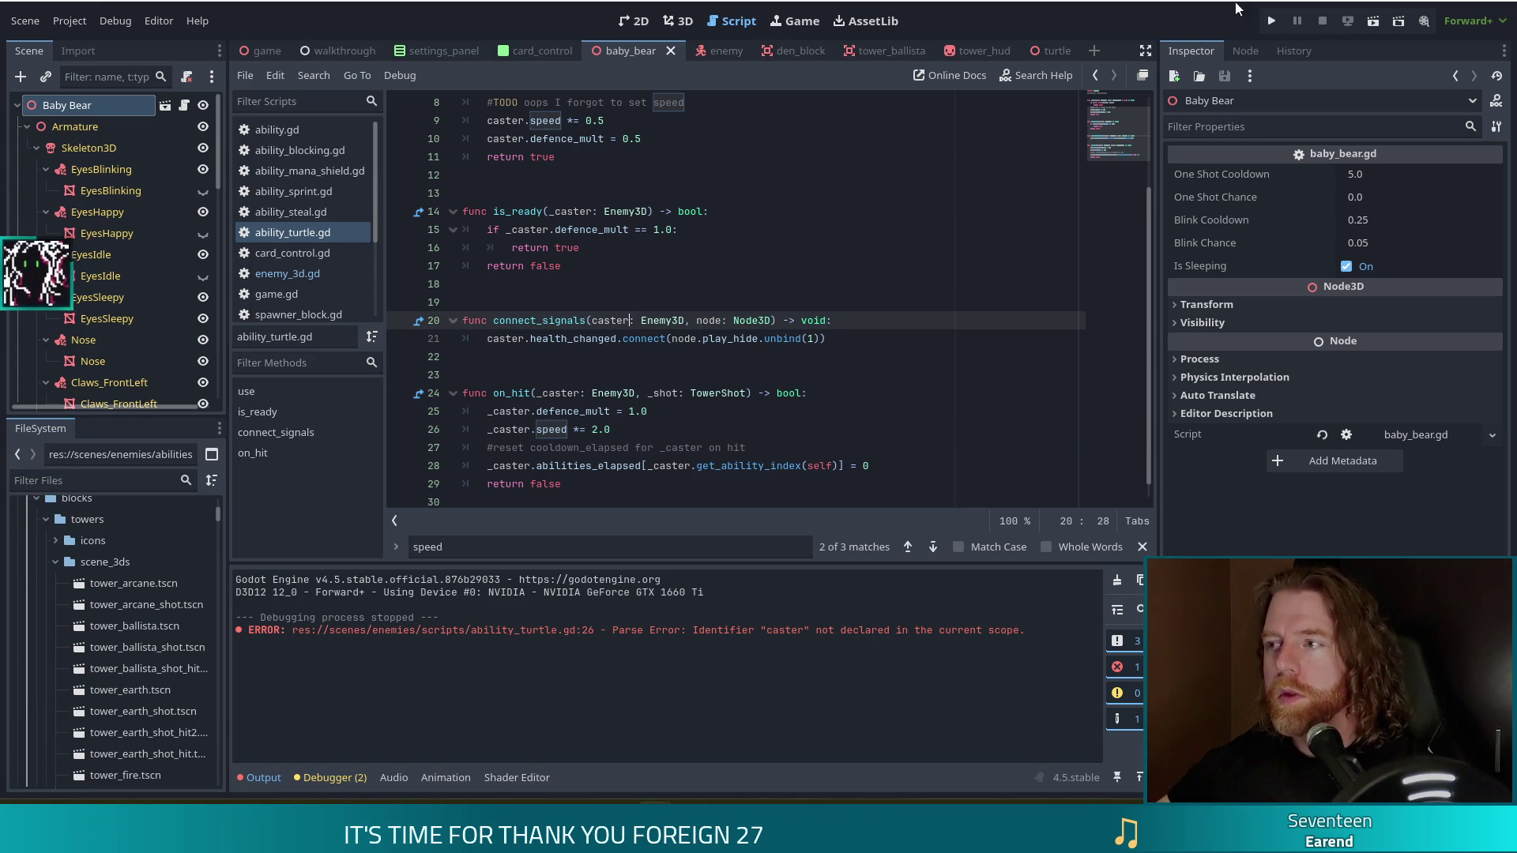
- Relaunch into a new game and run 'set_enemy golem_crystal' in the debug console
click(1275, 17)
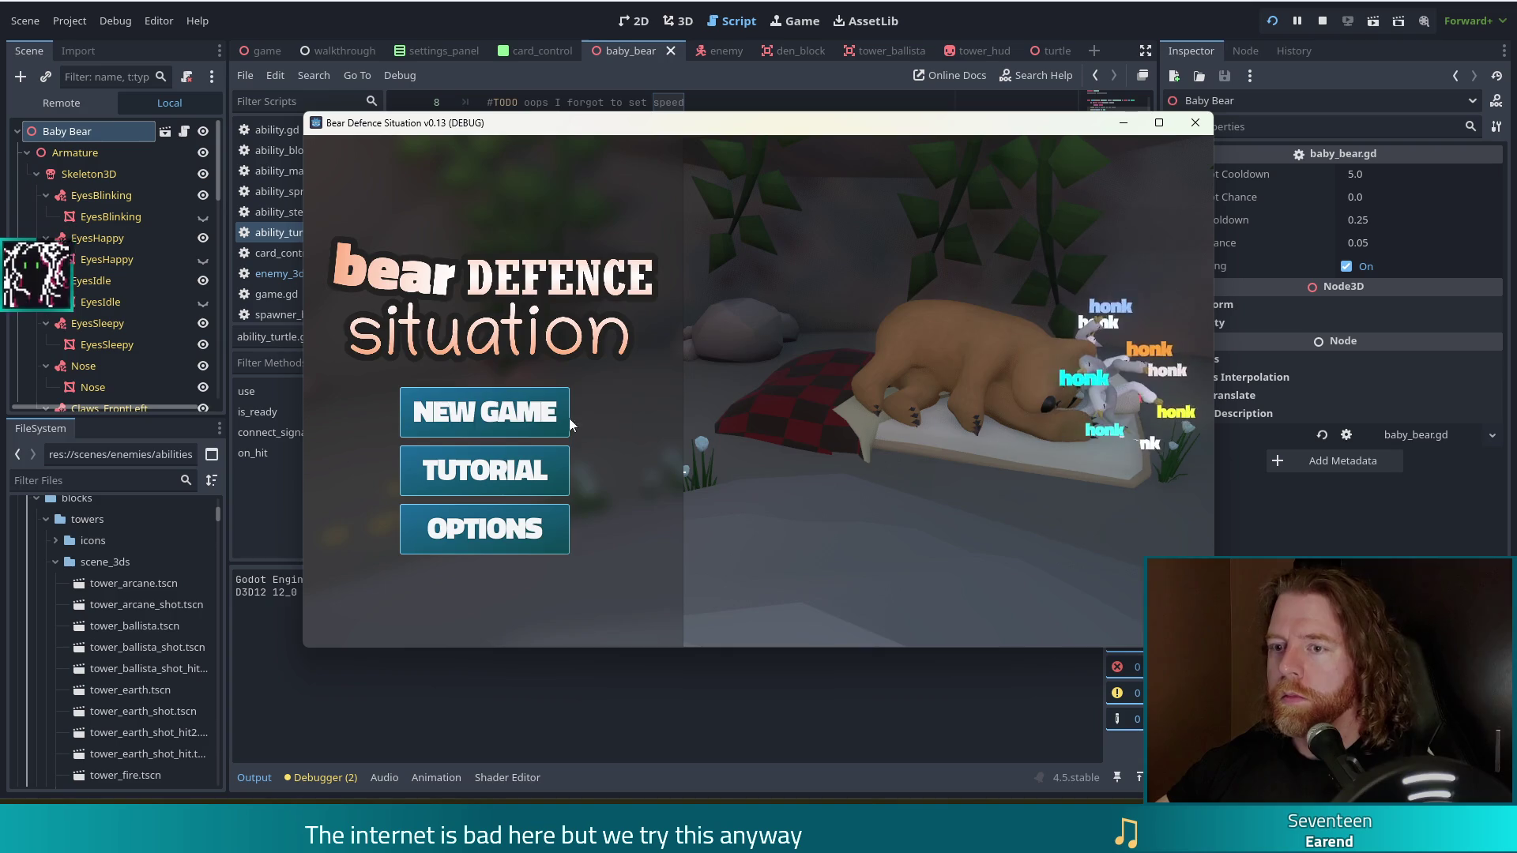
click(557, 414)
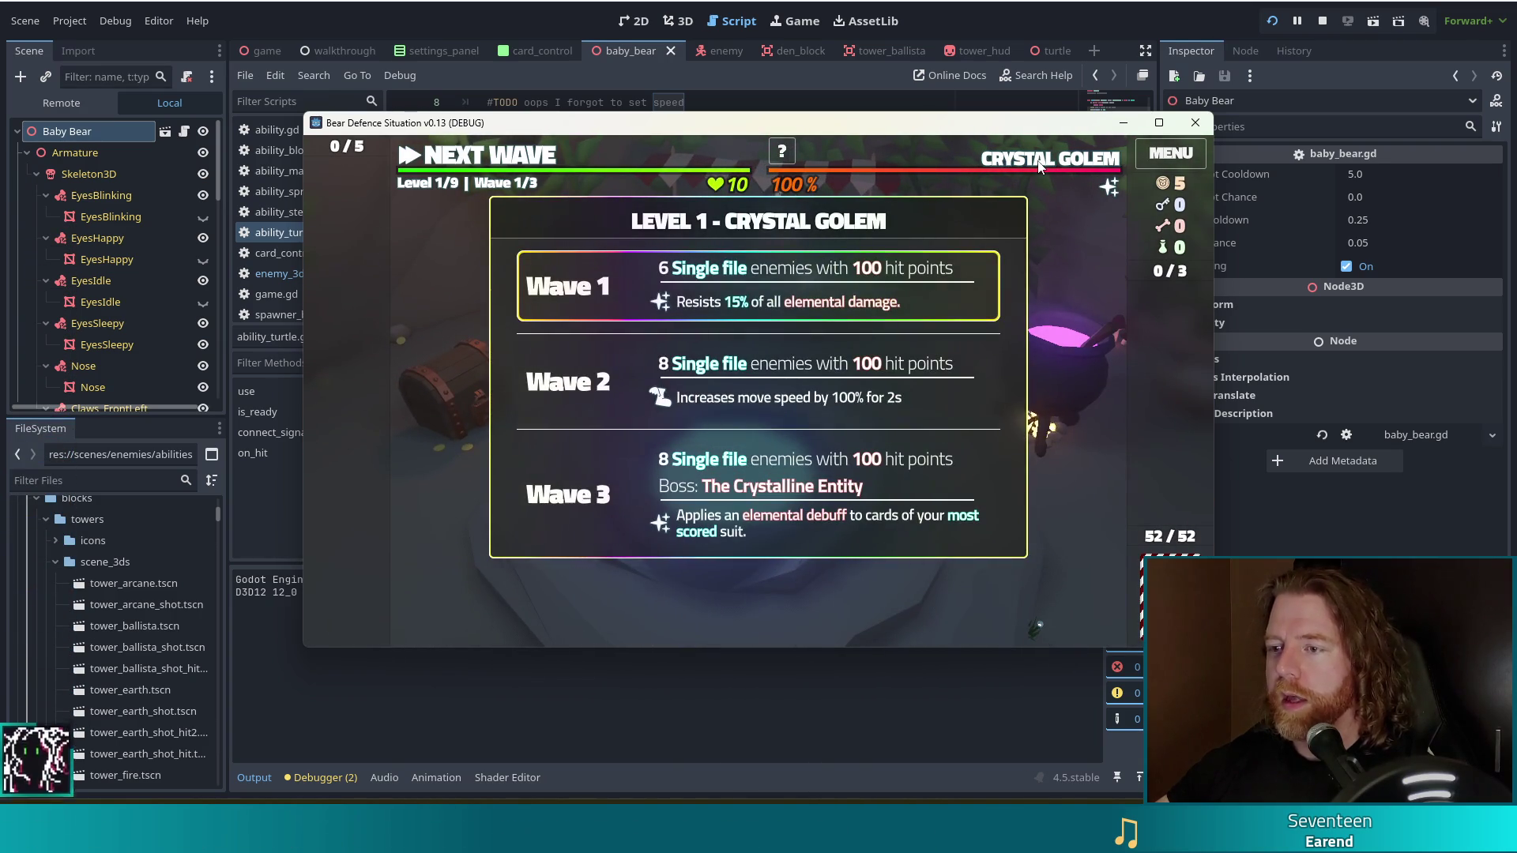
key(grave)
text(set_en)
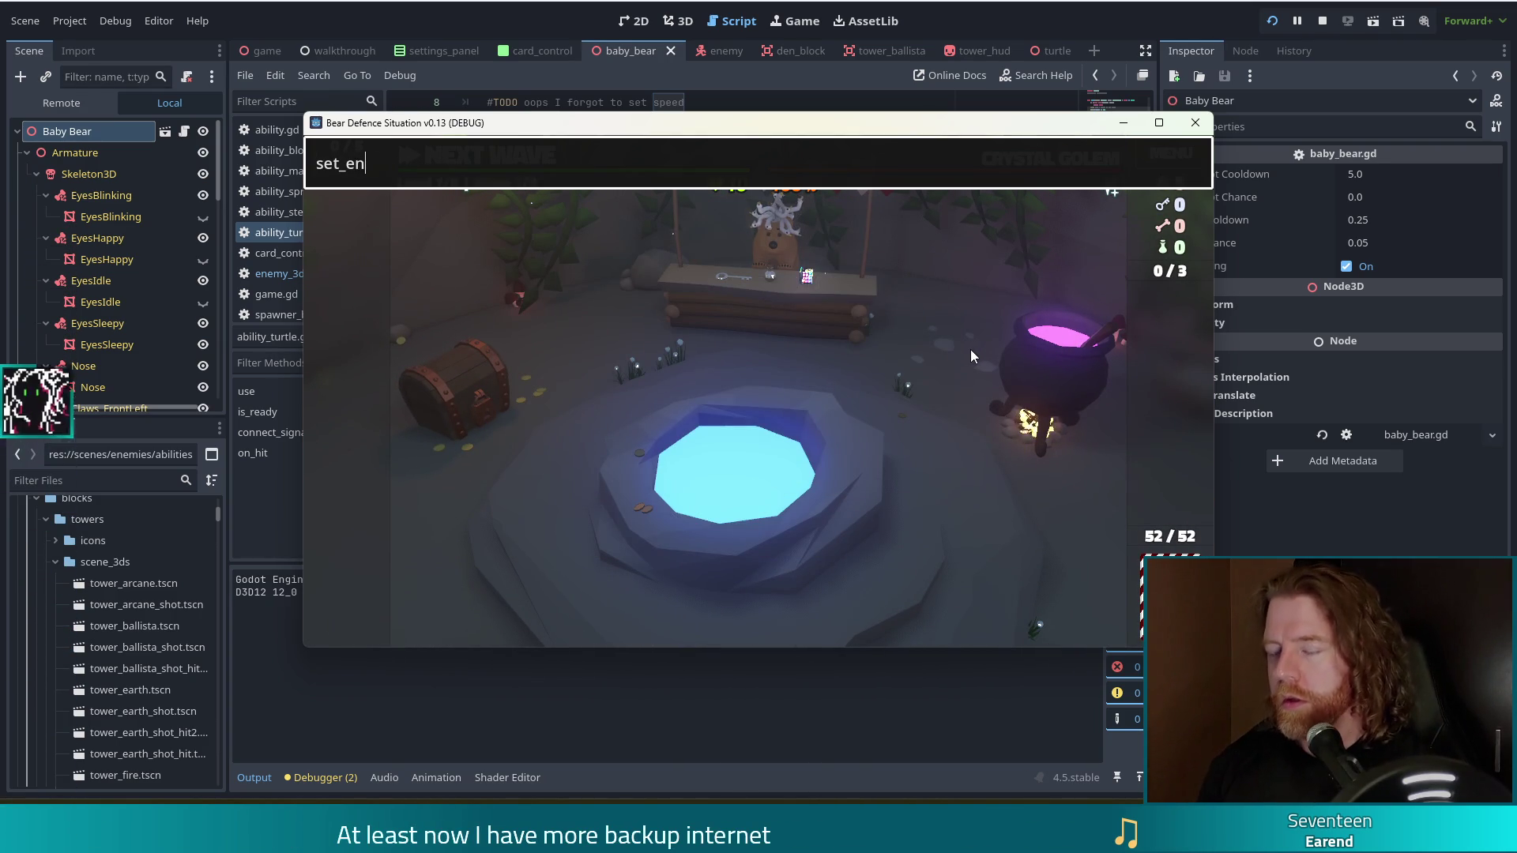
text(emy golem_crystal)
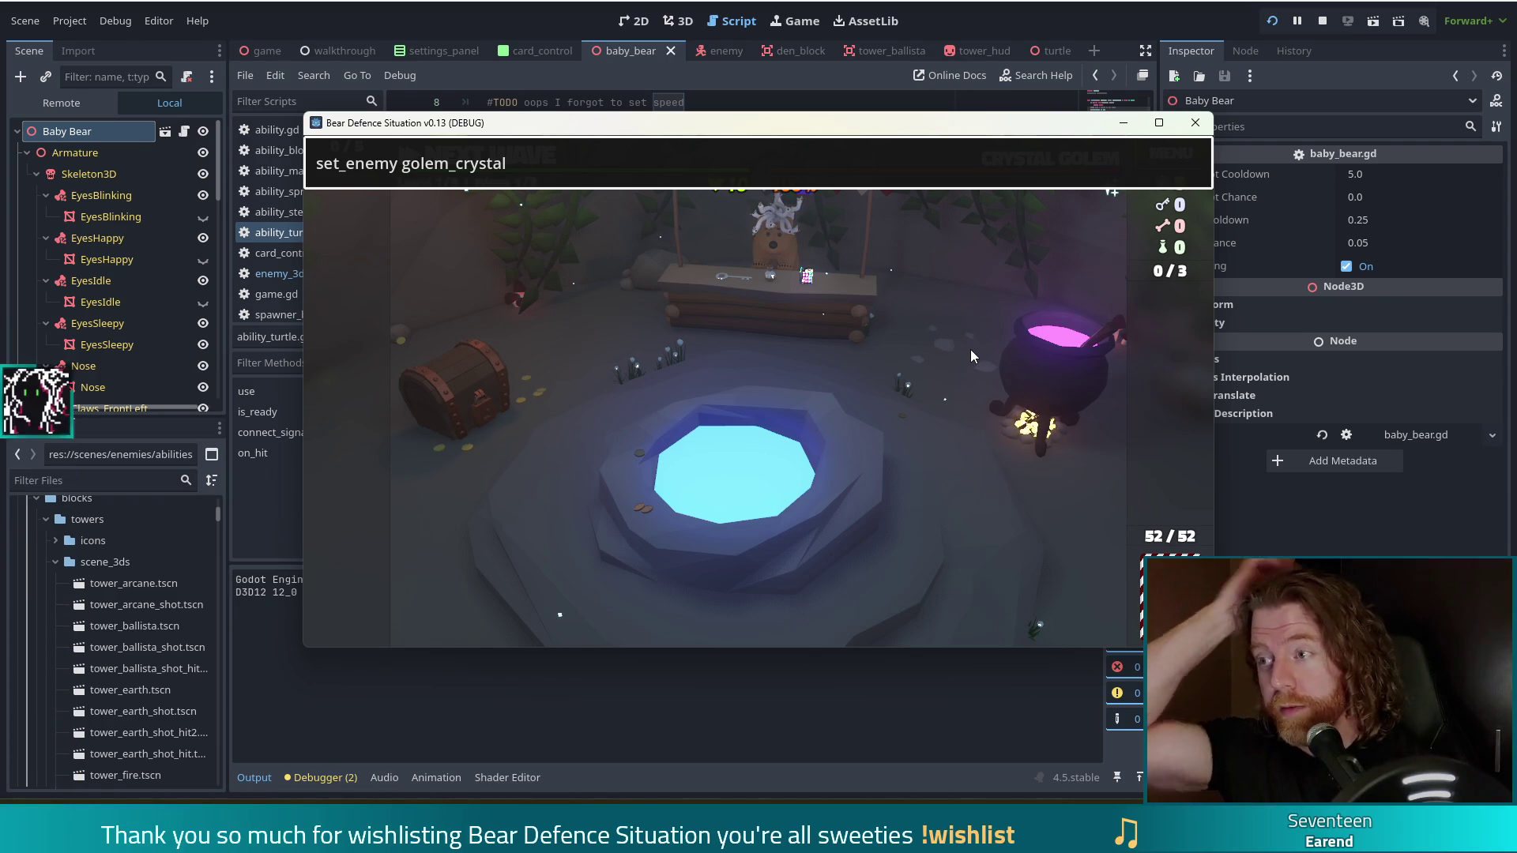
key(Return)
- Finish wave 1, play the two Kings as a ballista tower beside the path, then stop debugging
mouse_move(1048, 162)
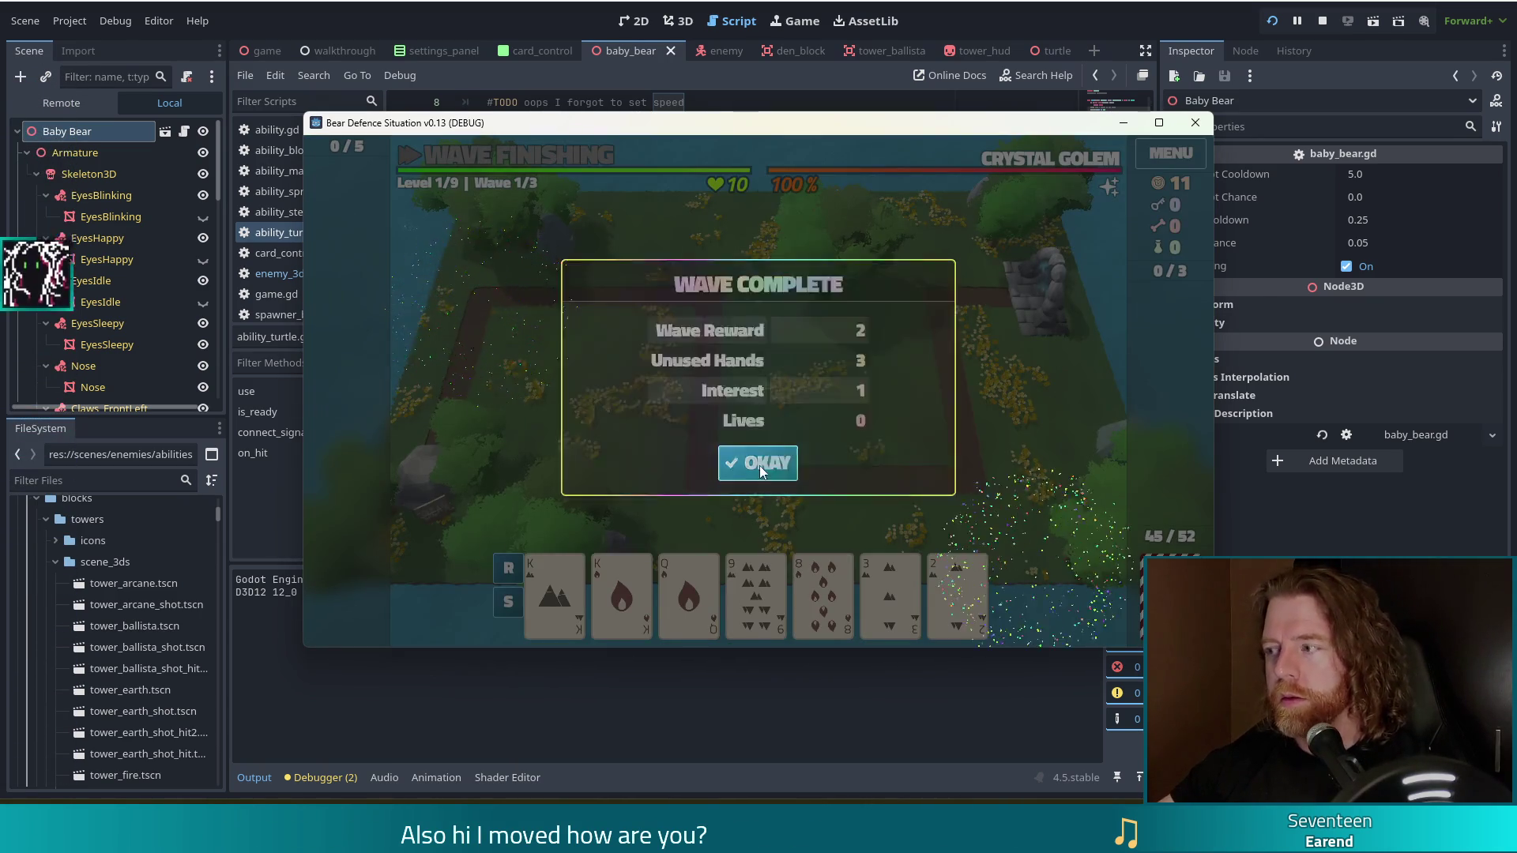
click(763, 467)
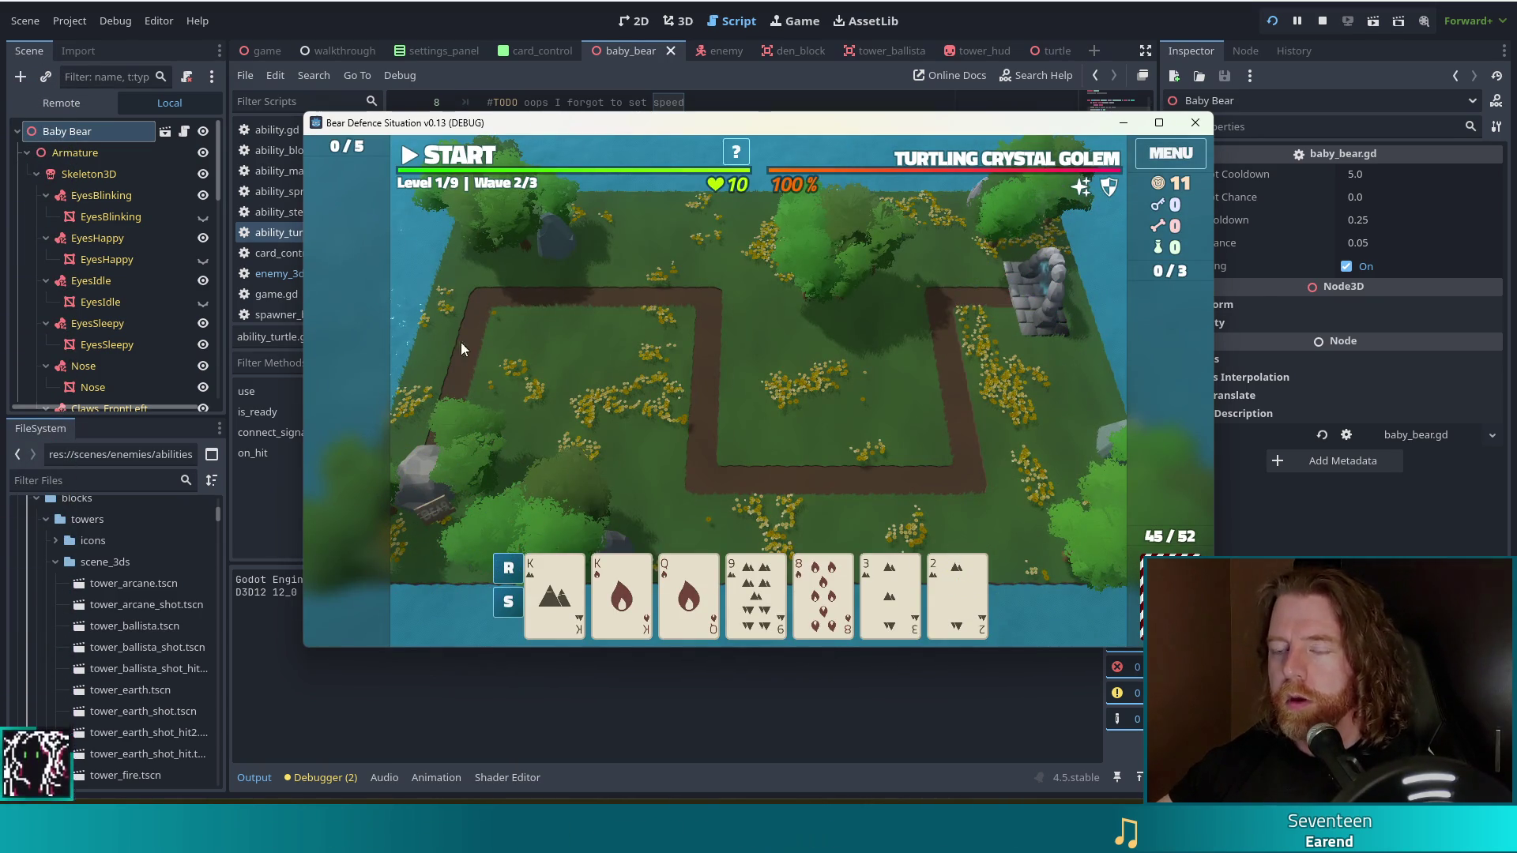
click(555, 597)
click(622, 596)
click(694, 498)
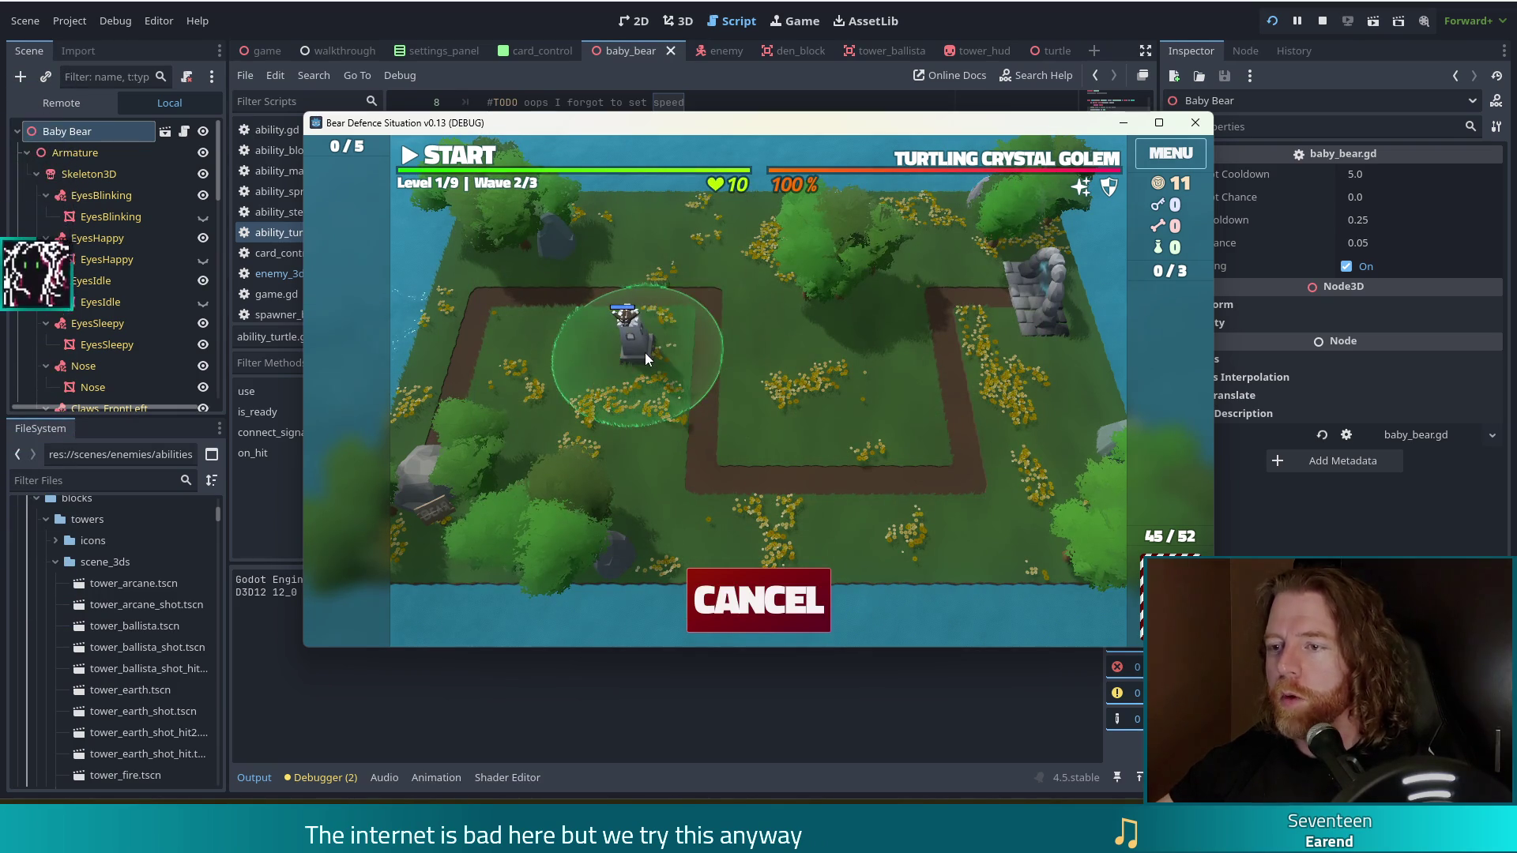
click(774, 411)
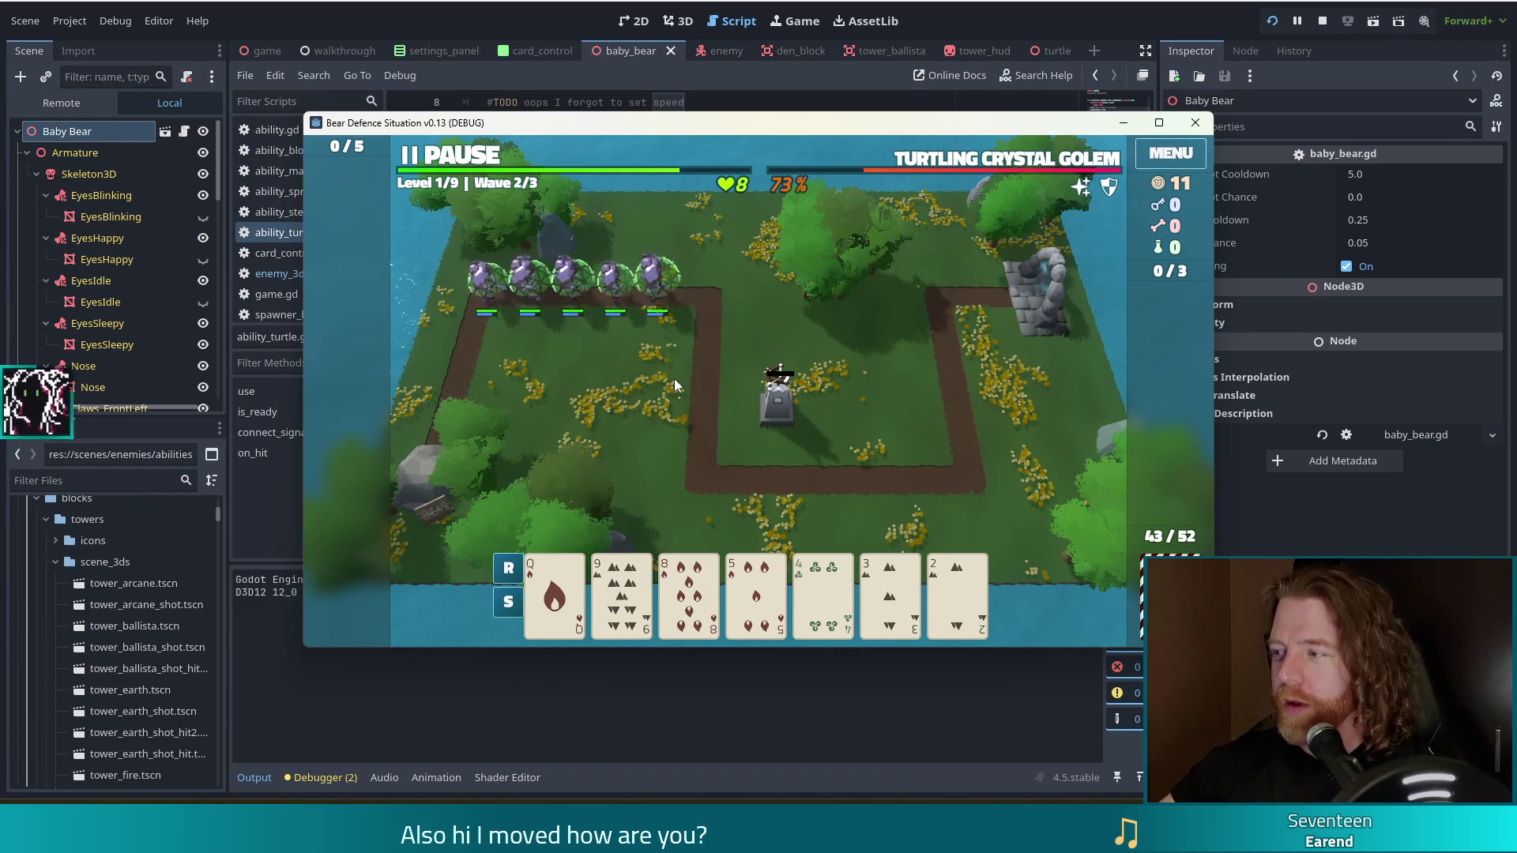
click(1323, 21)
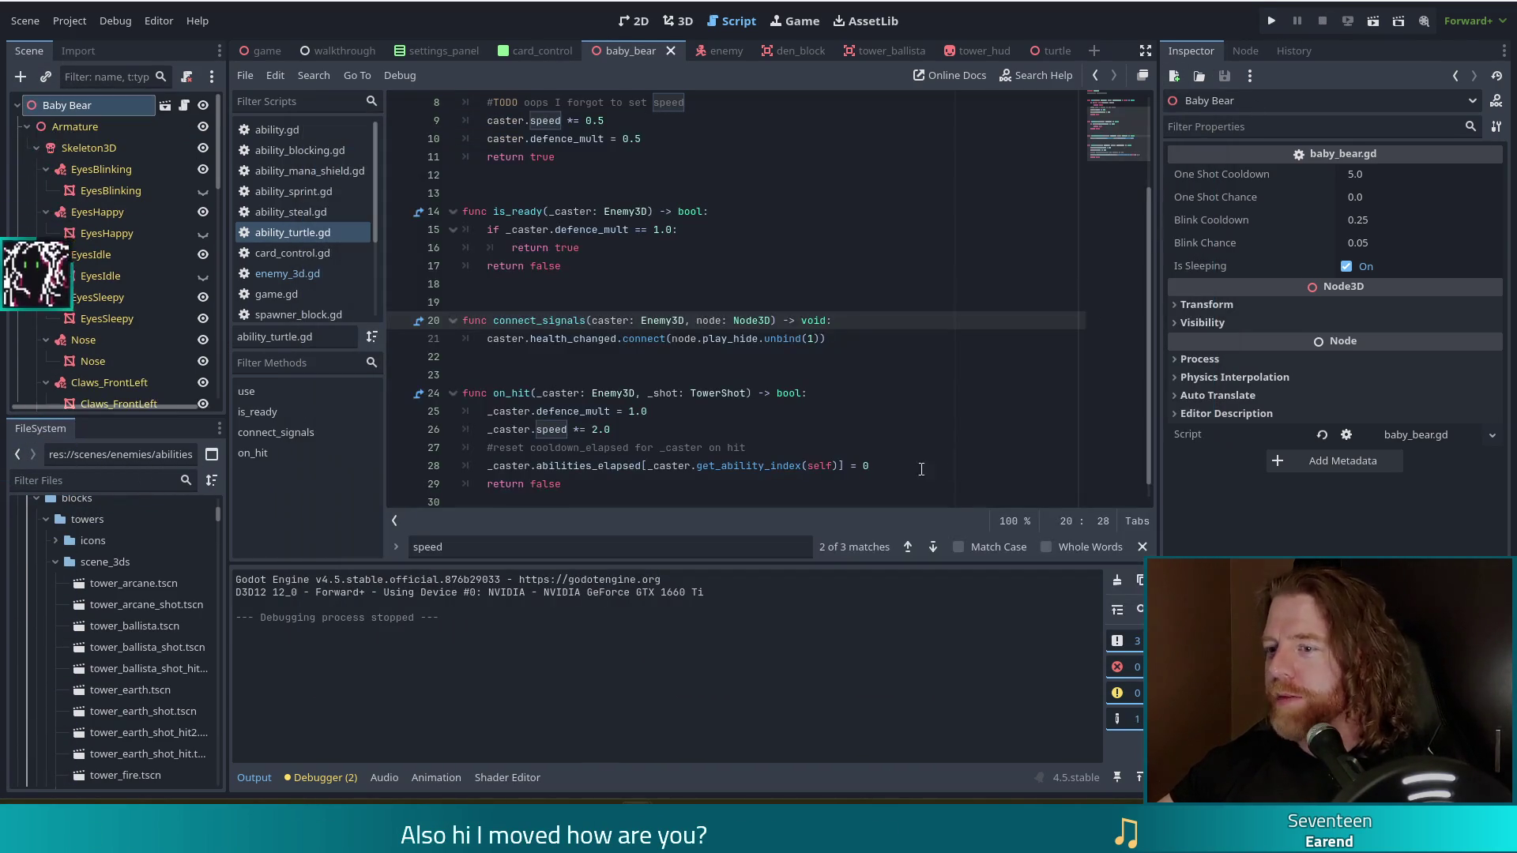
click(644, 431)
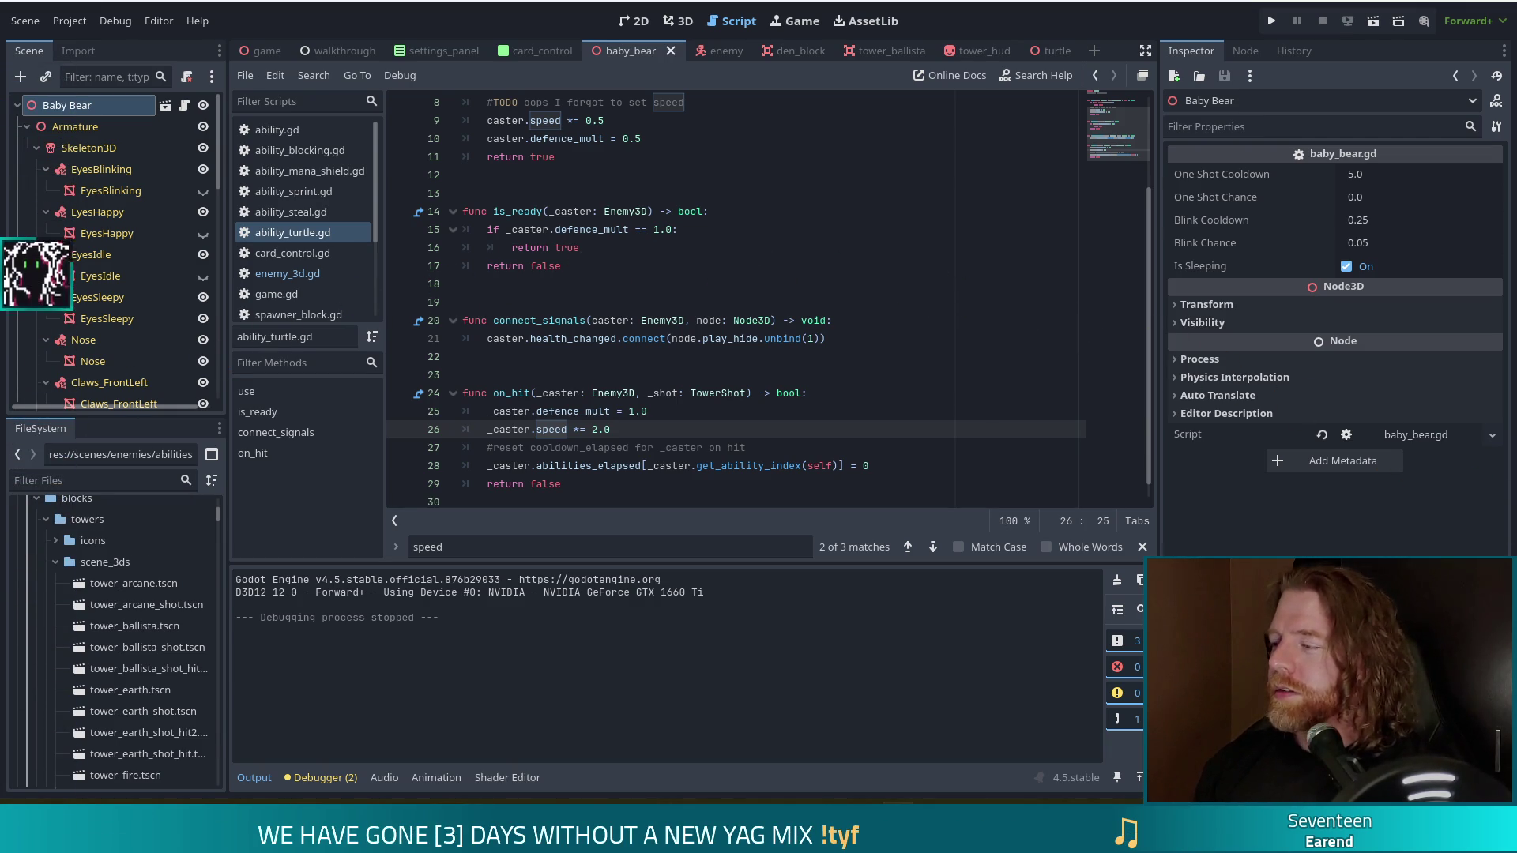
click(652, 364)
scroll(650, 382, down, 1)
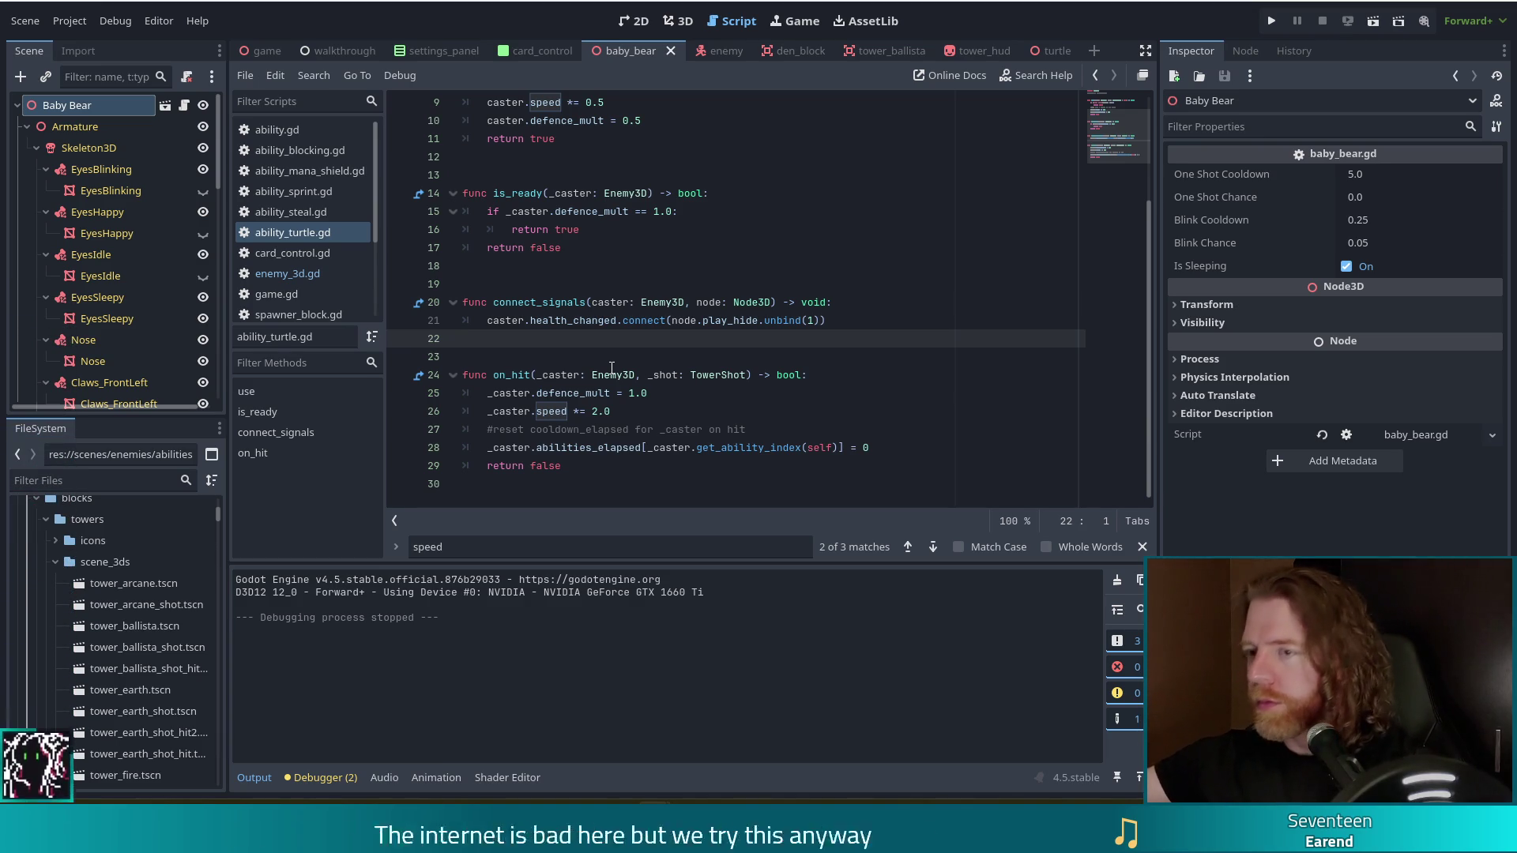
scroll(698, 312, up, 3)
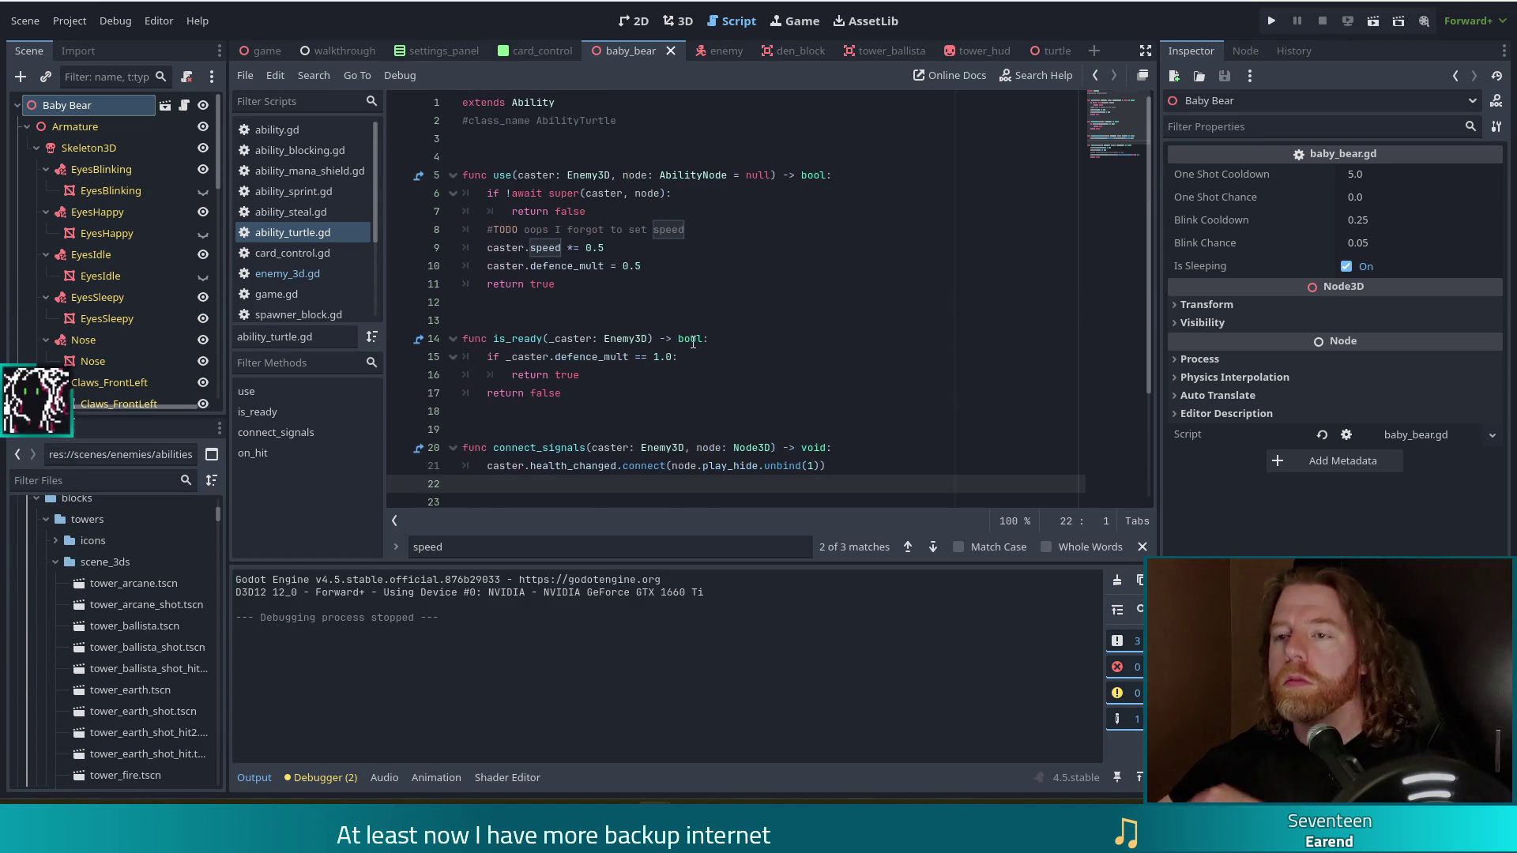
click(800, 264)
scroll(793, 244, down, 2)
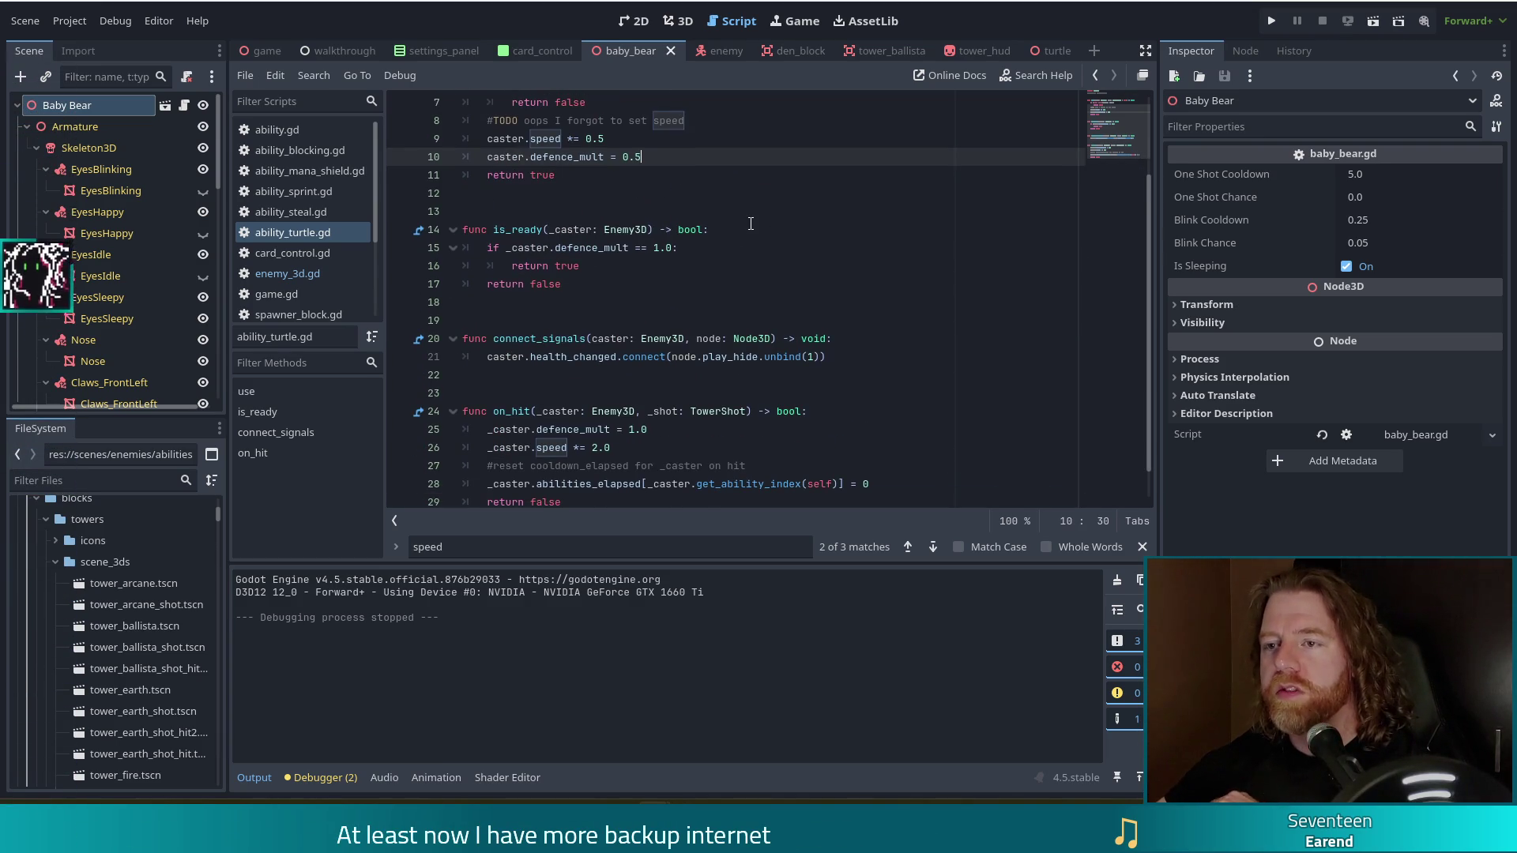
scroll(751, 223, up, 2)
scroll(751, 223, down, 1)
scroll(750, 220, up, 1)
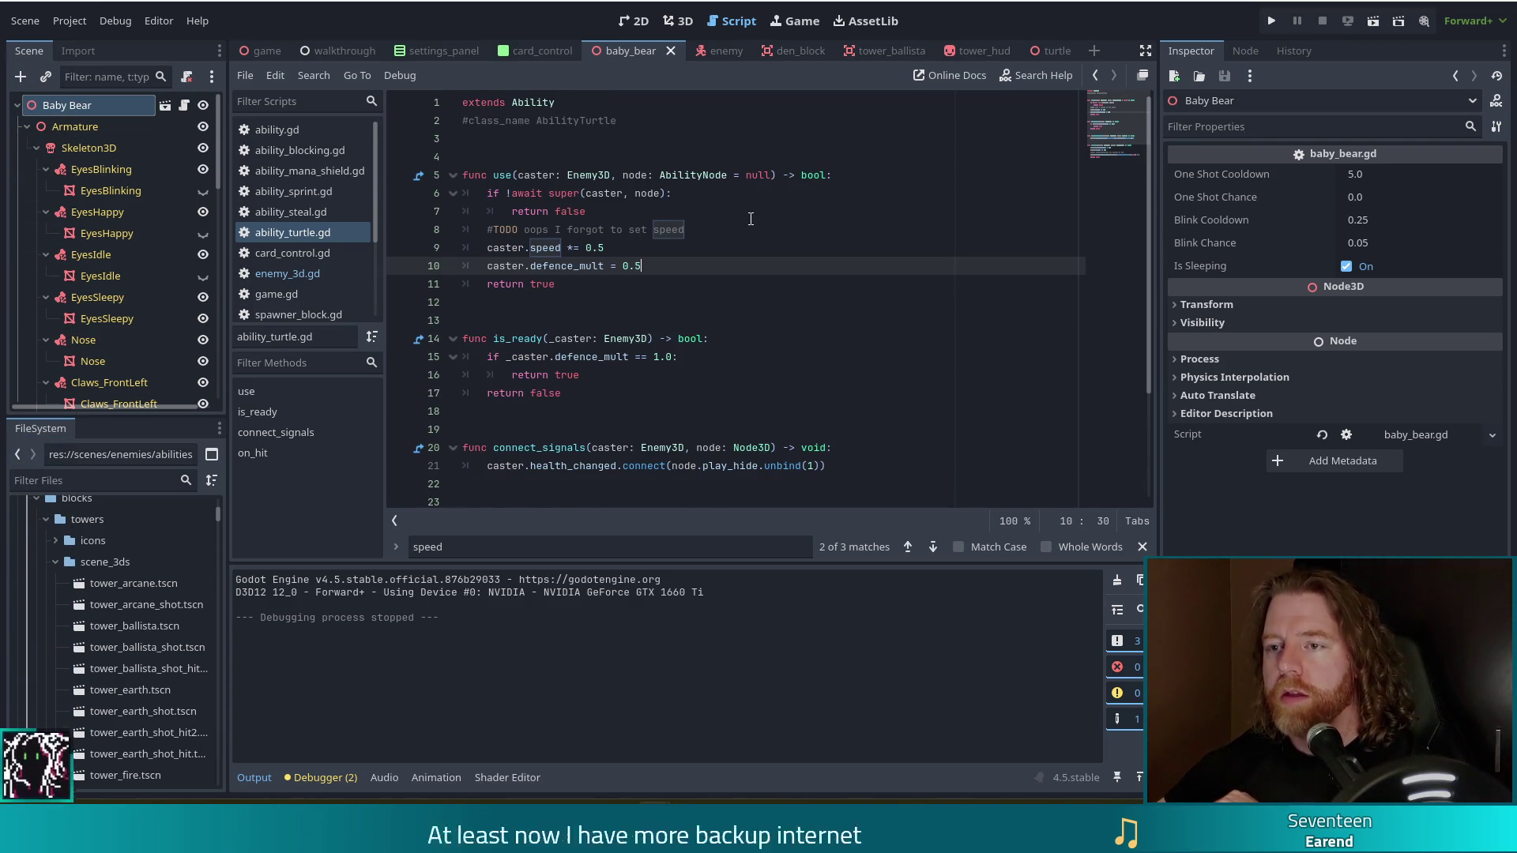
scroll(751, 219, down, 3)
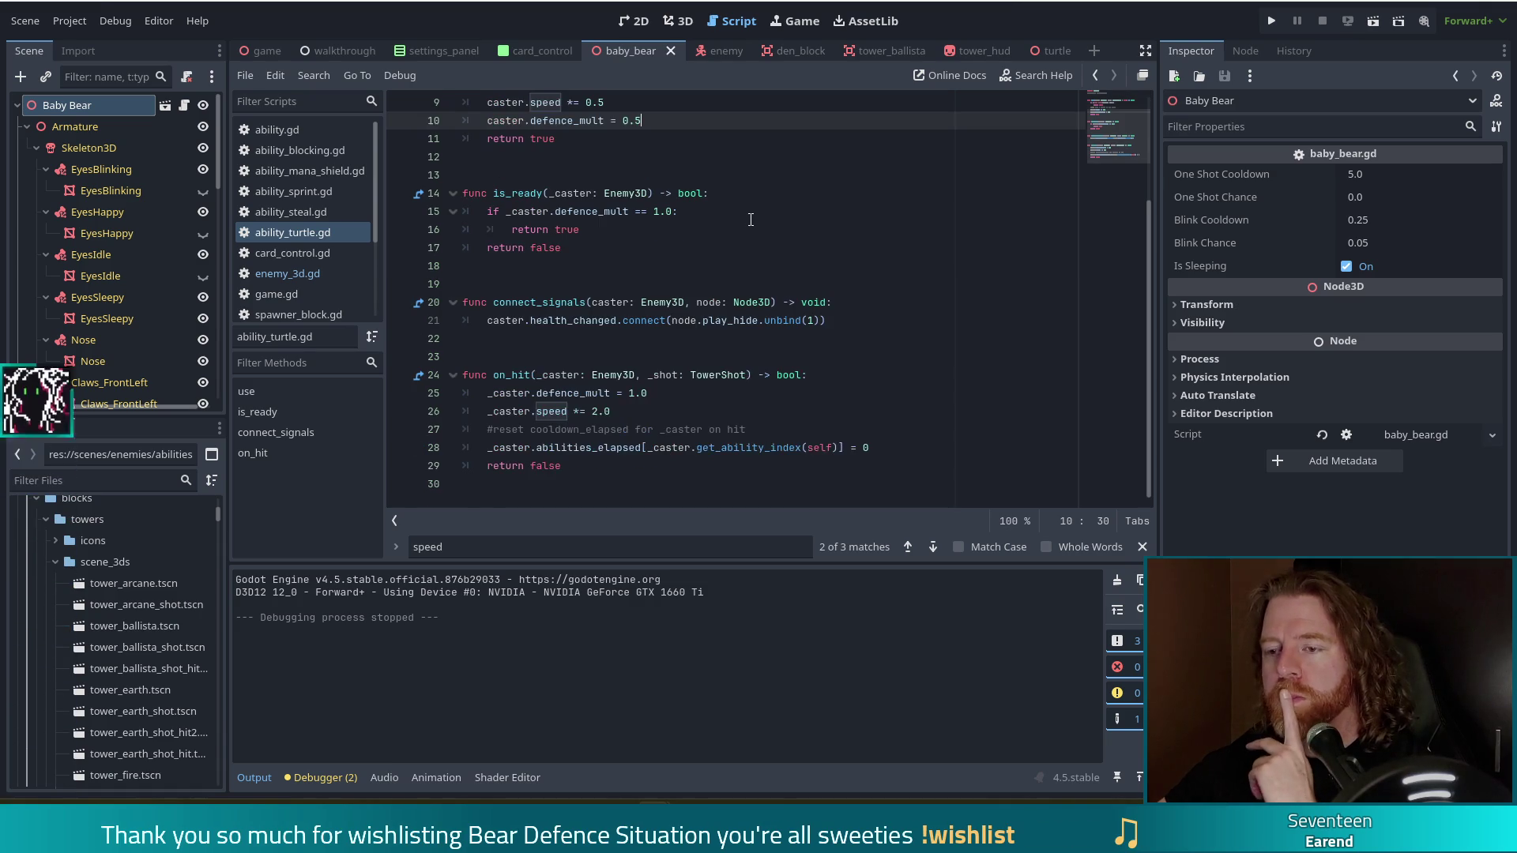
click(668, 429)
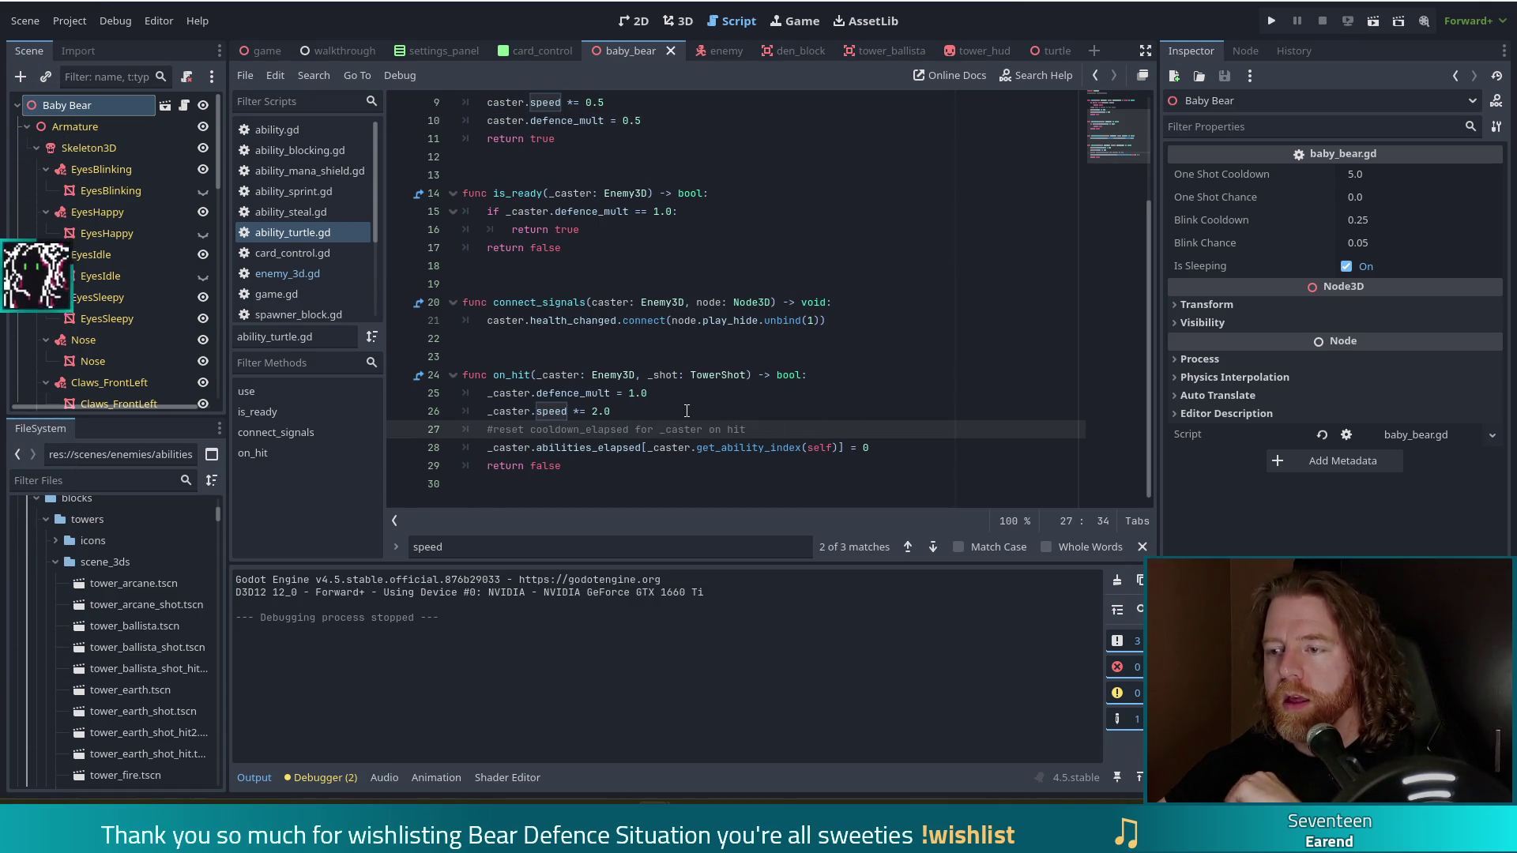
click(687, 411)
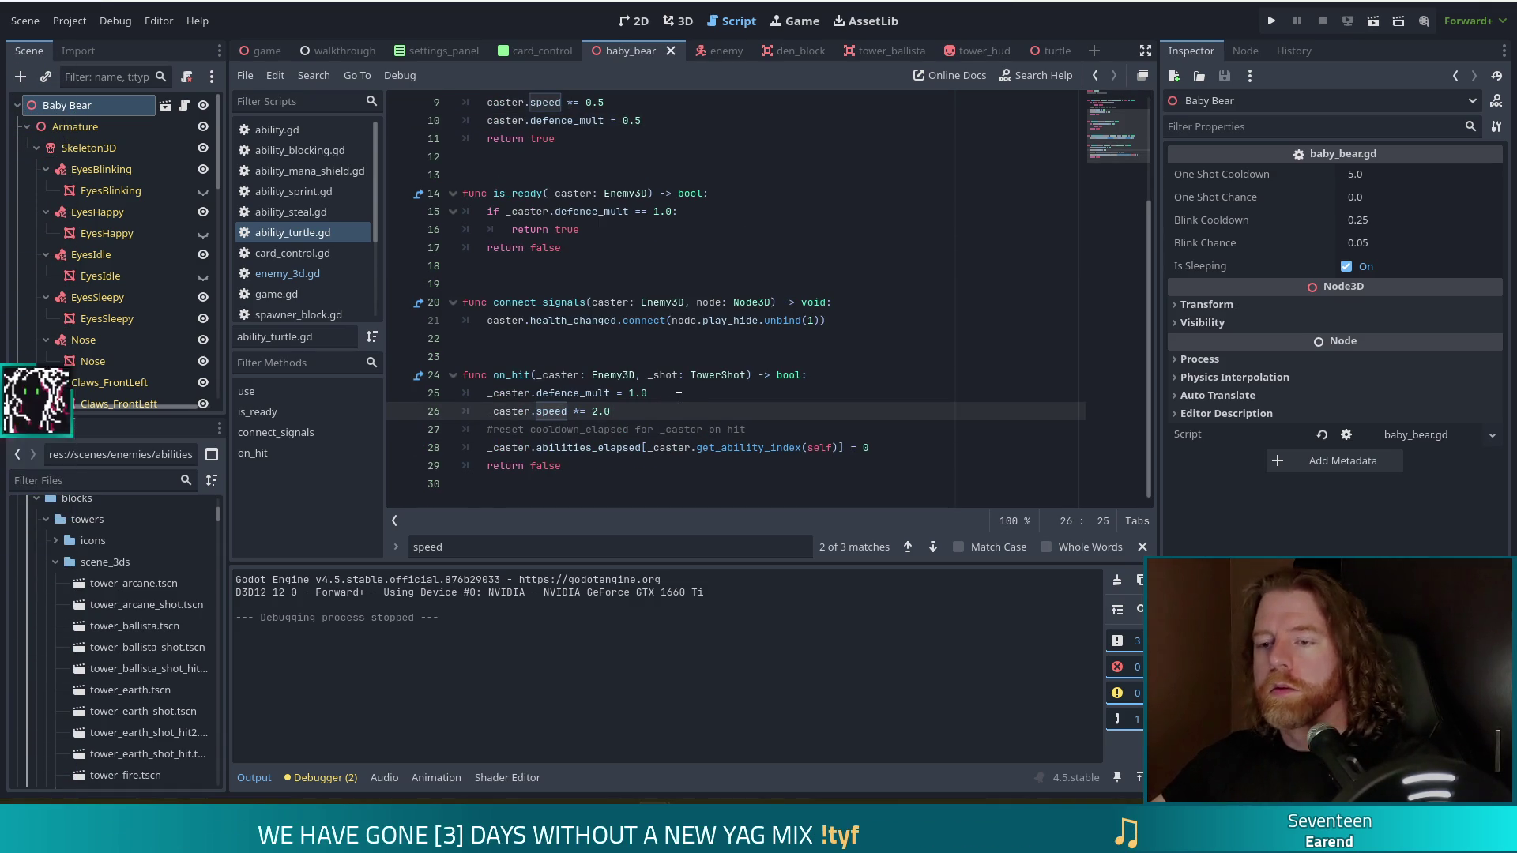
click(666, 394)
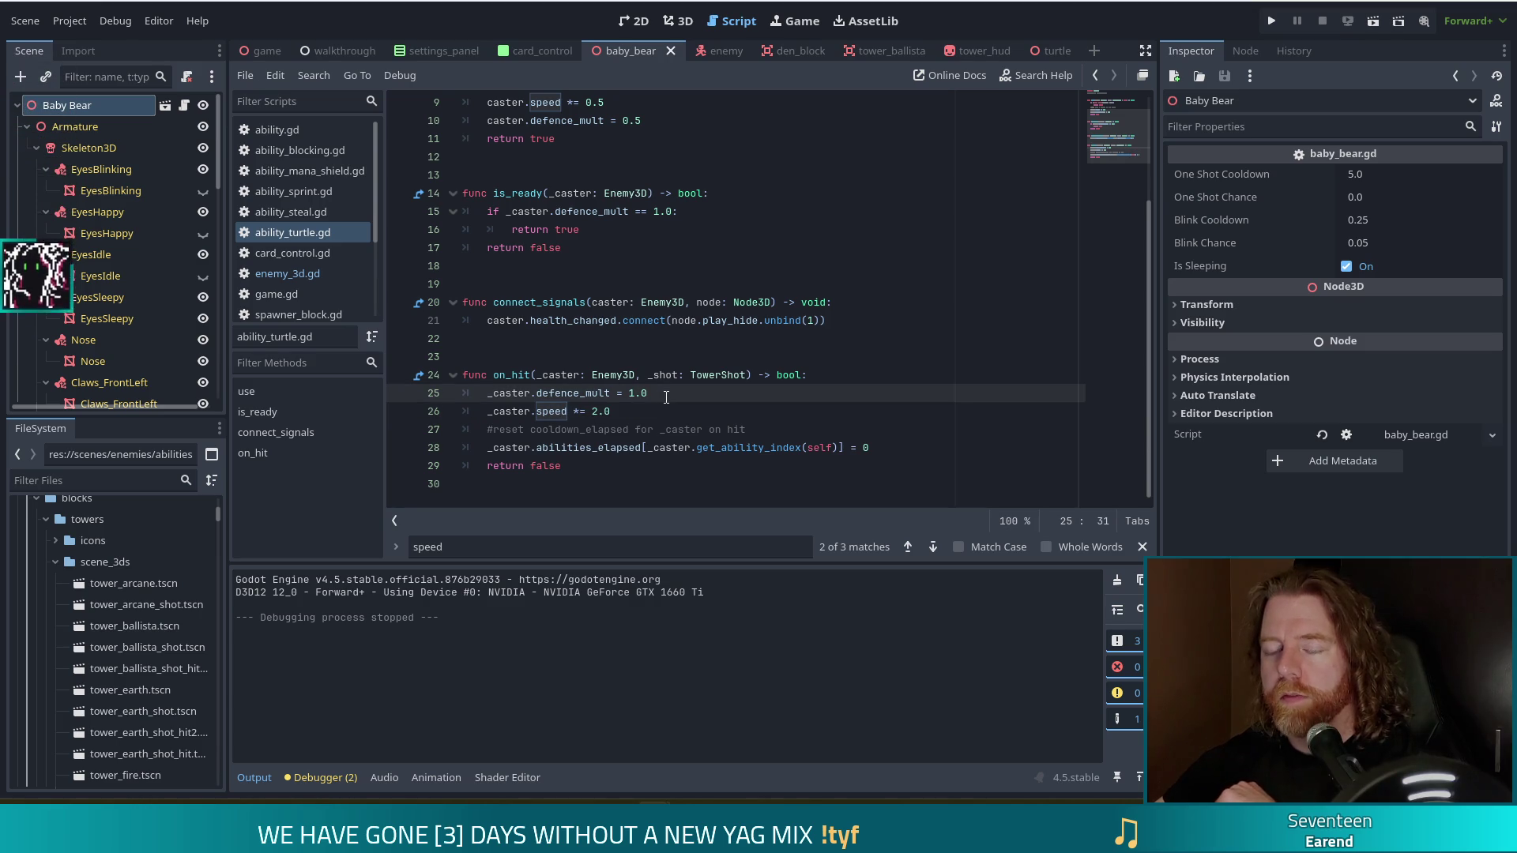
drag(671, 390, 489, 393)
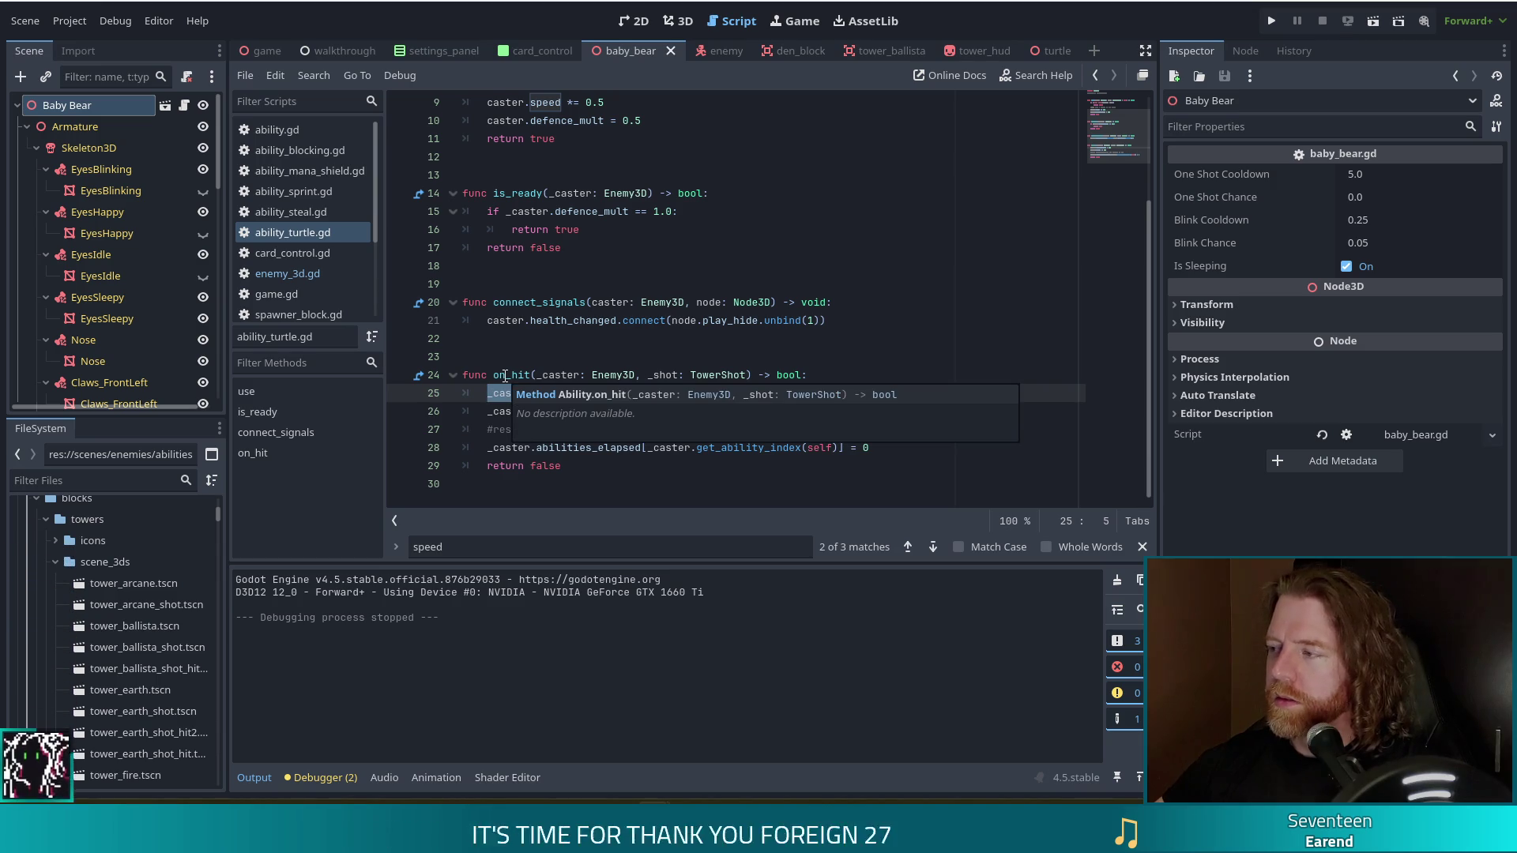
click(763, 319)
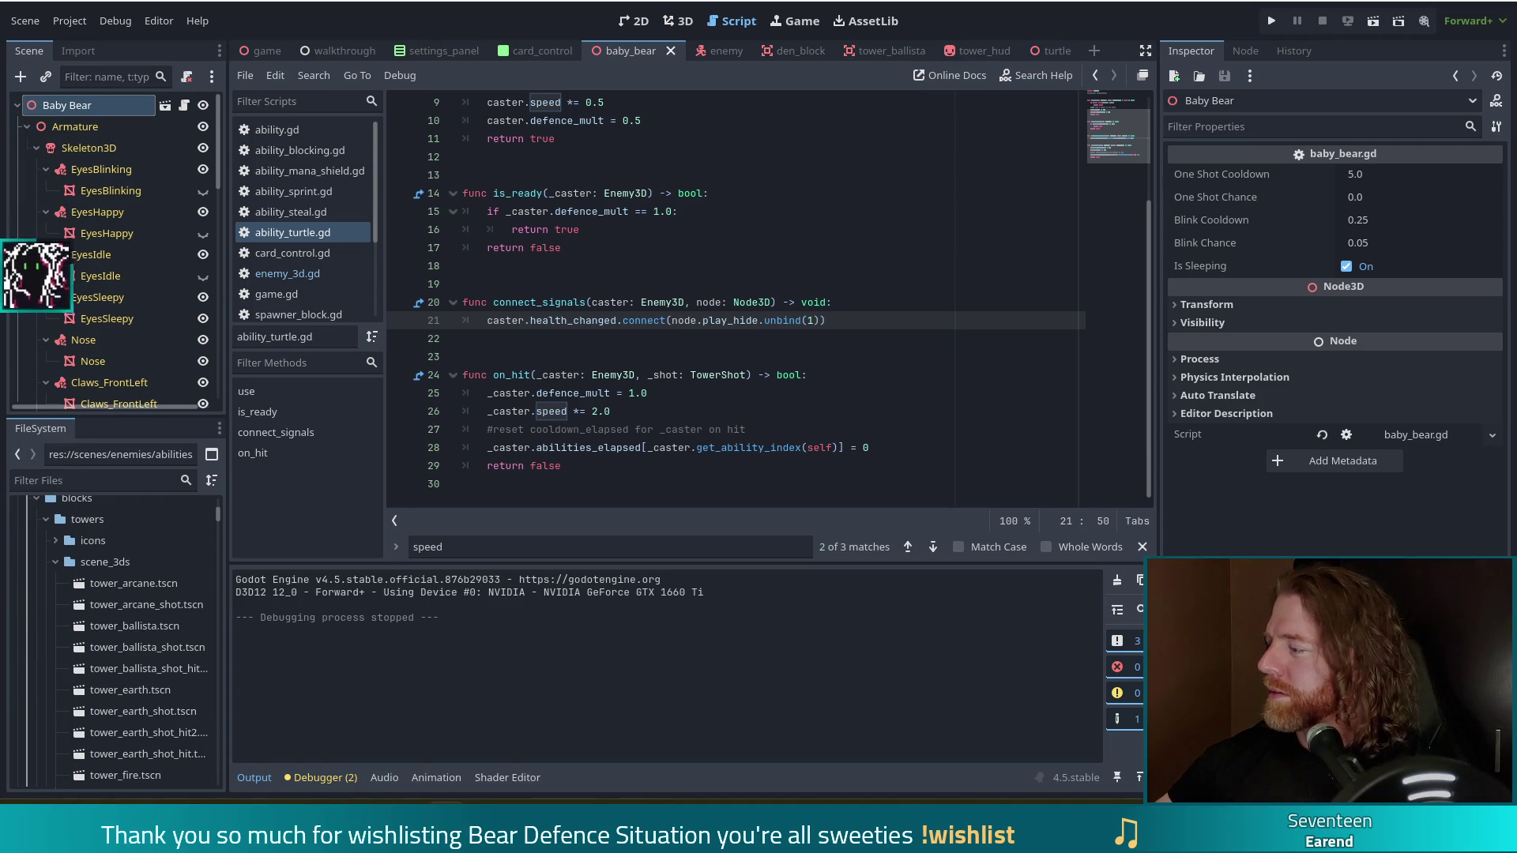
click(814, 418)
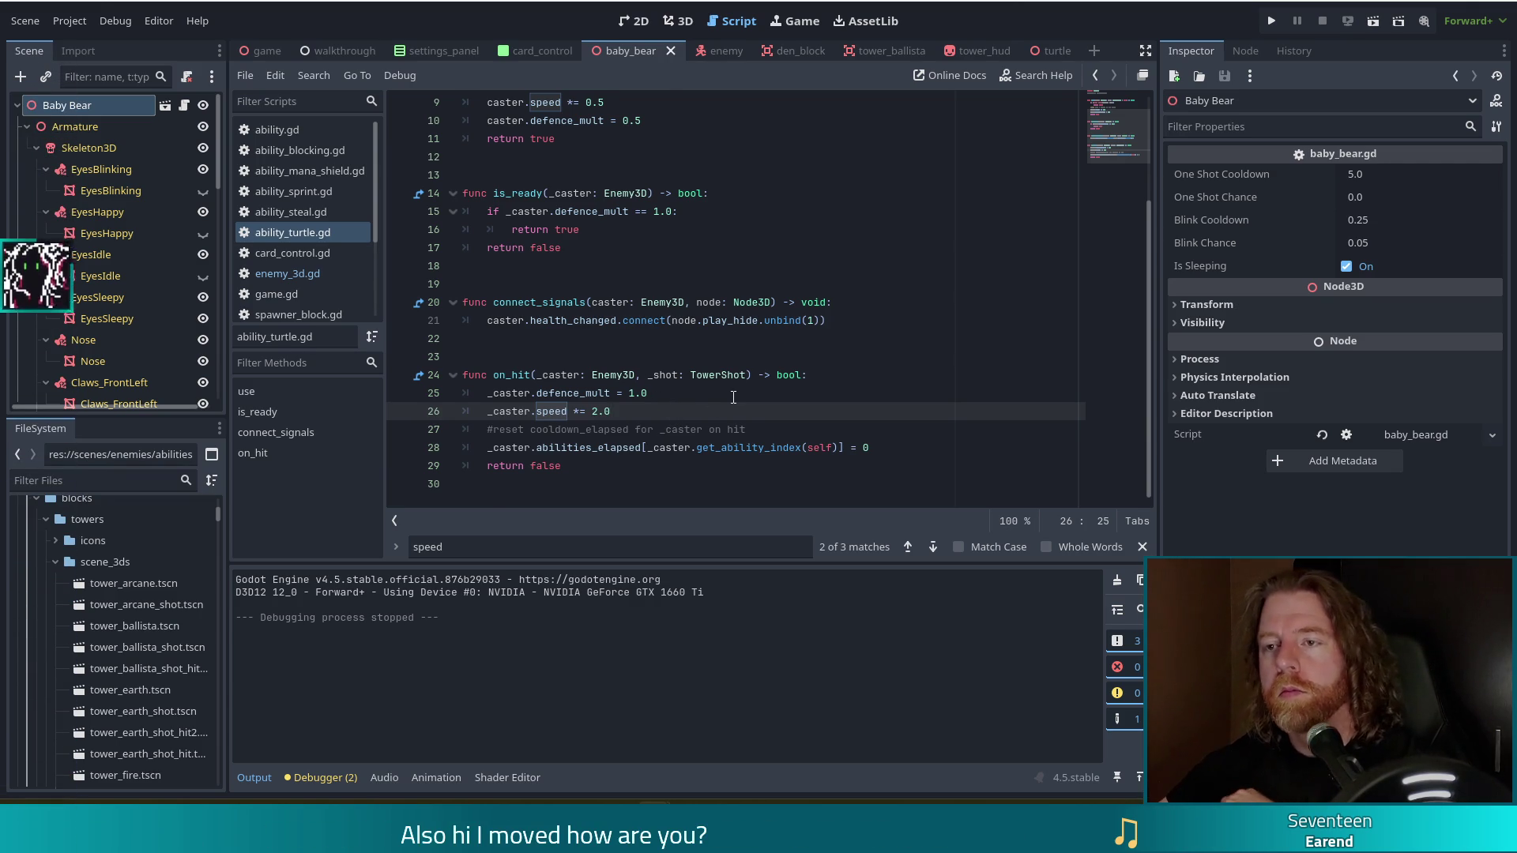
scroll(733, 397, up, 2)
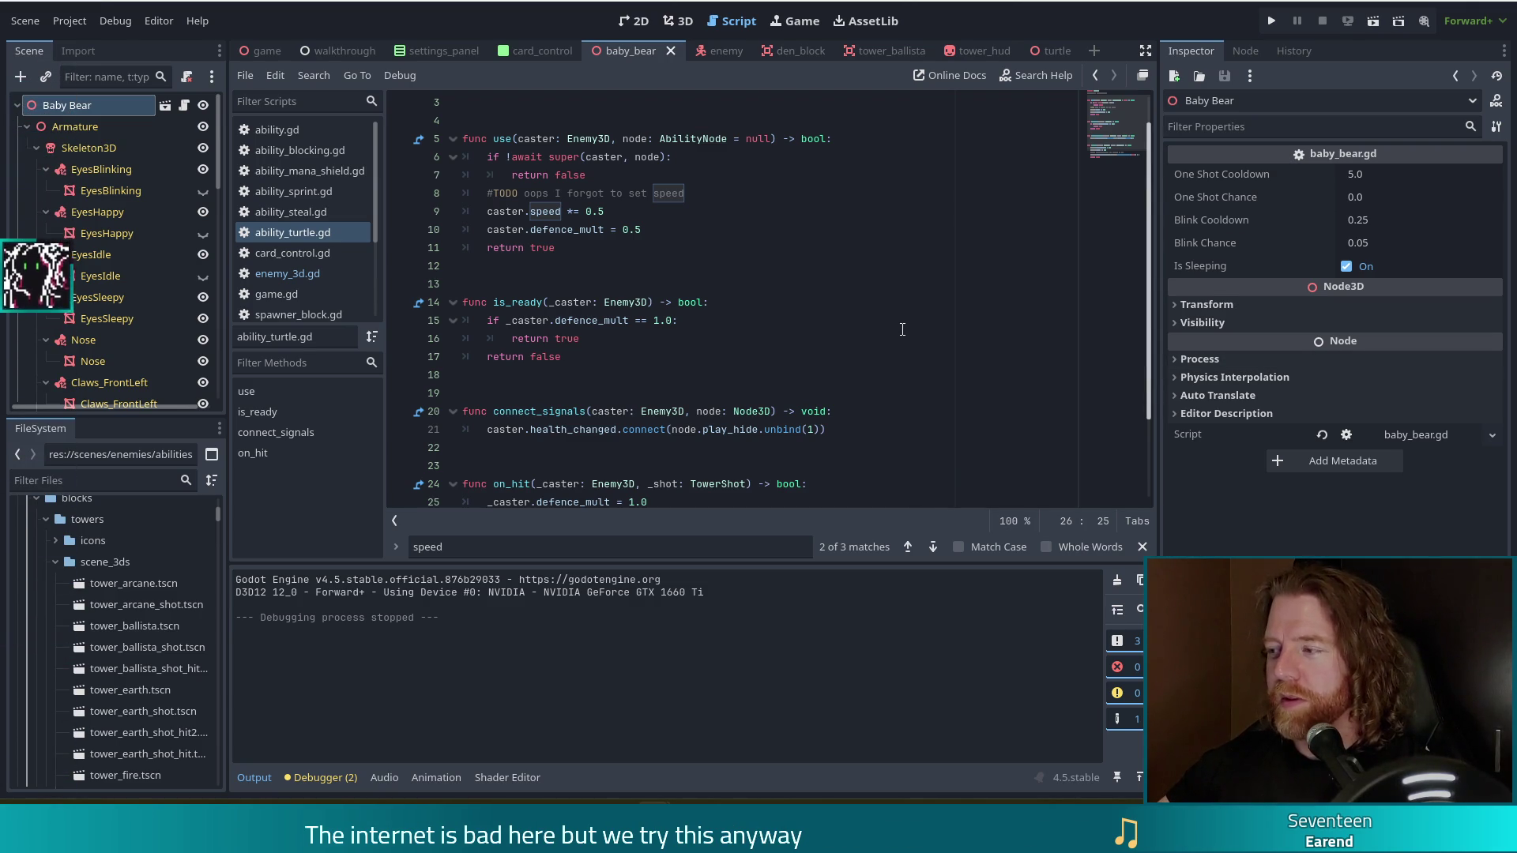
scroll(892, 345, down, 2)
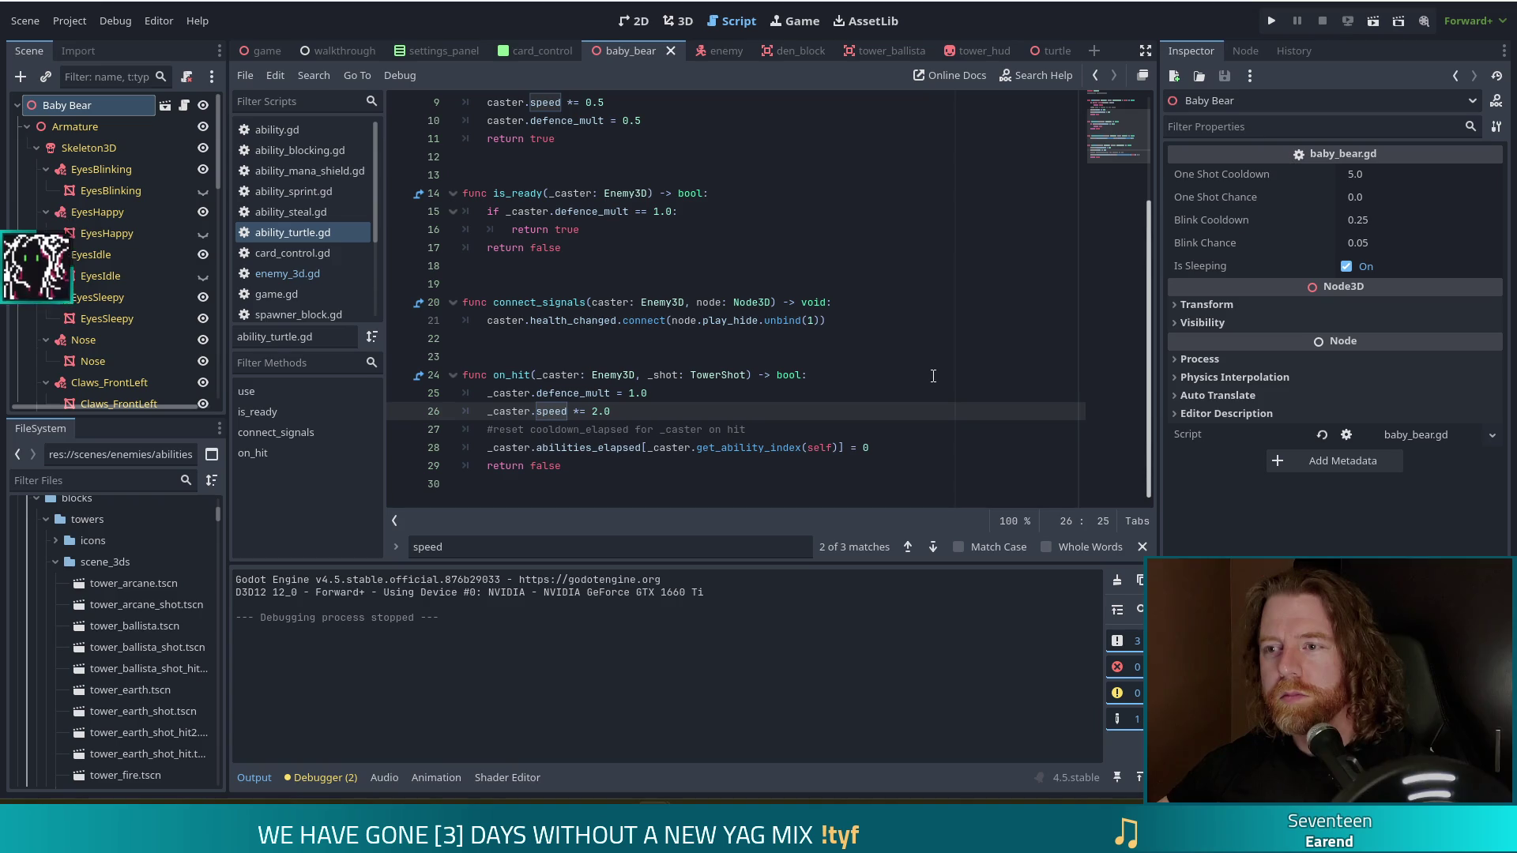
- Open enemy_3d.gd and inspect the chilled factor in its speed getter
click(277, 274)
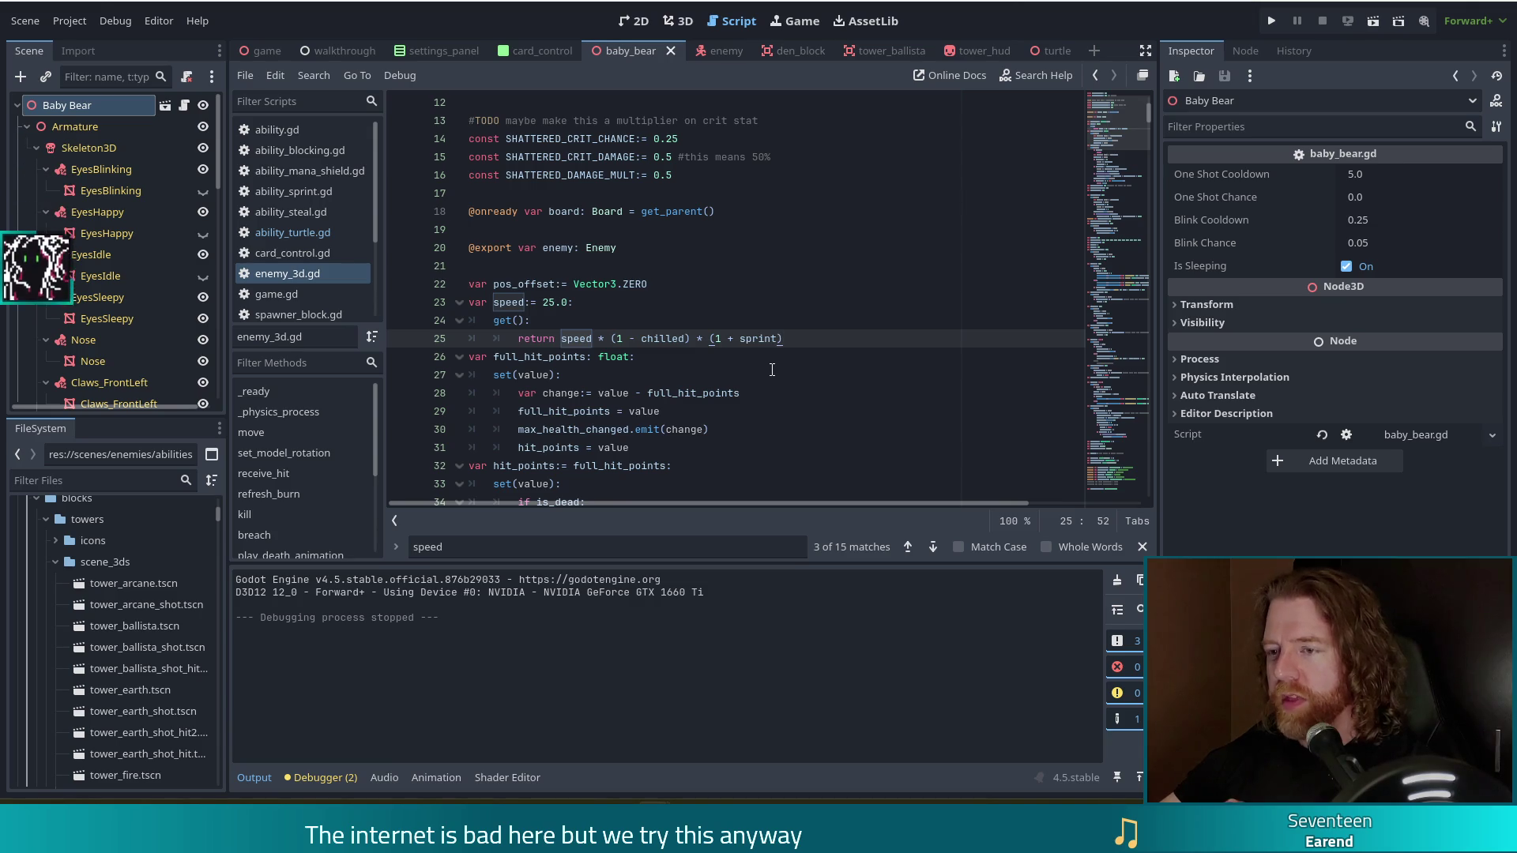
click(651, 340)
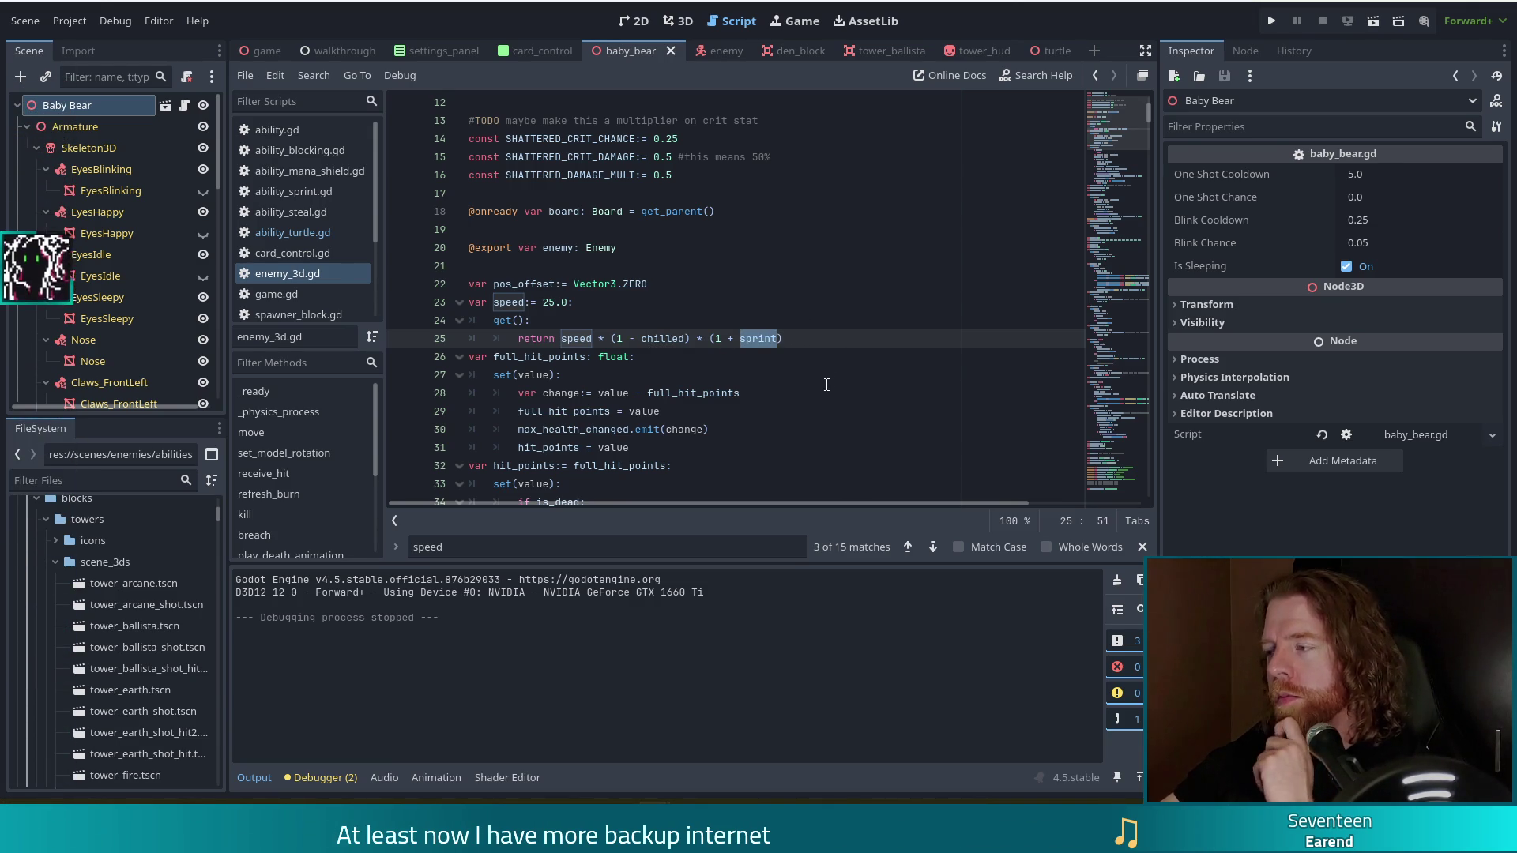
click(756, 338)
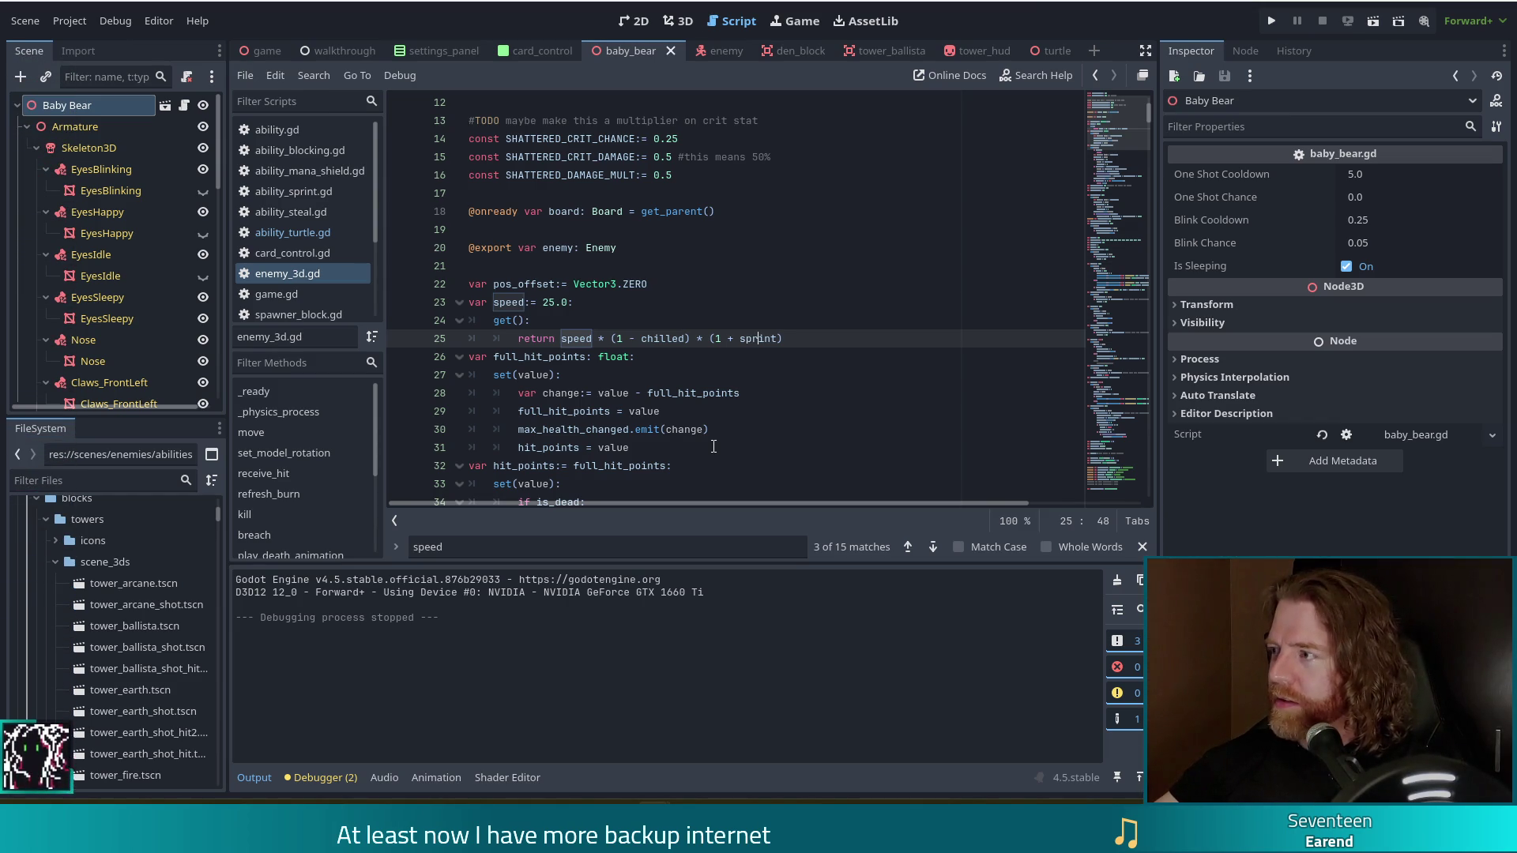
click(828, 343)
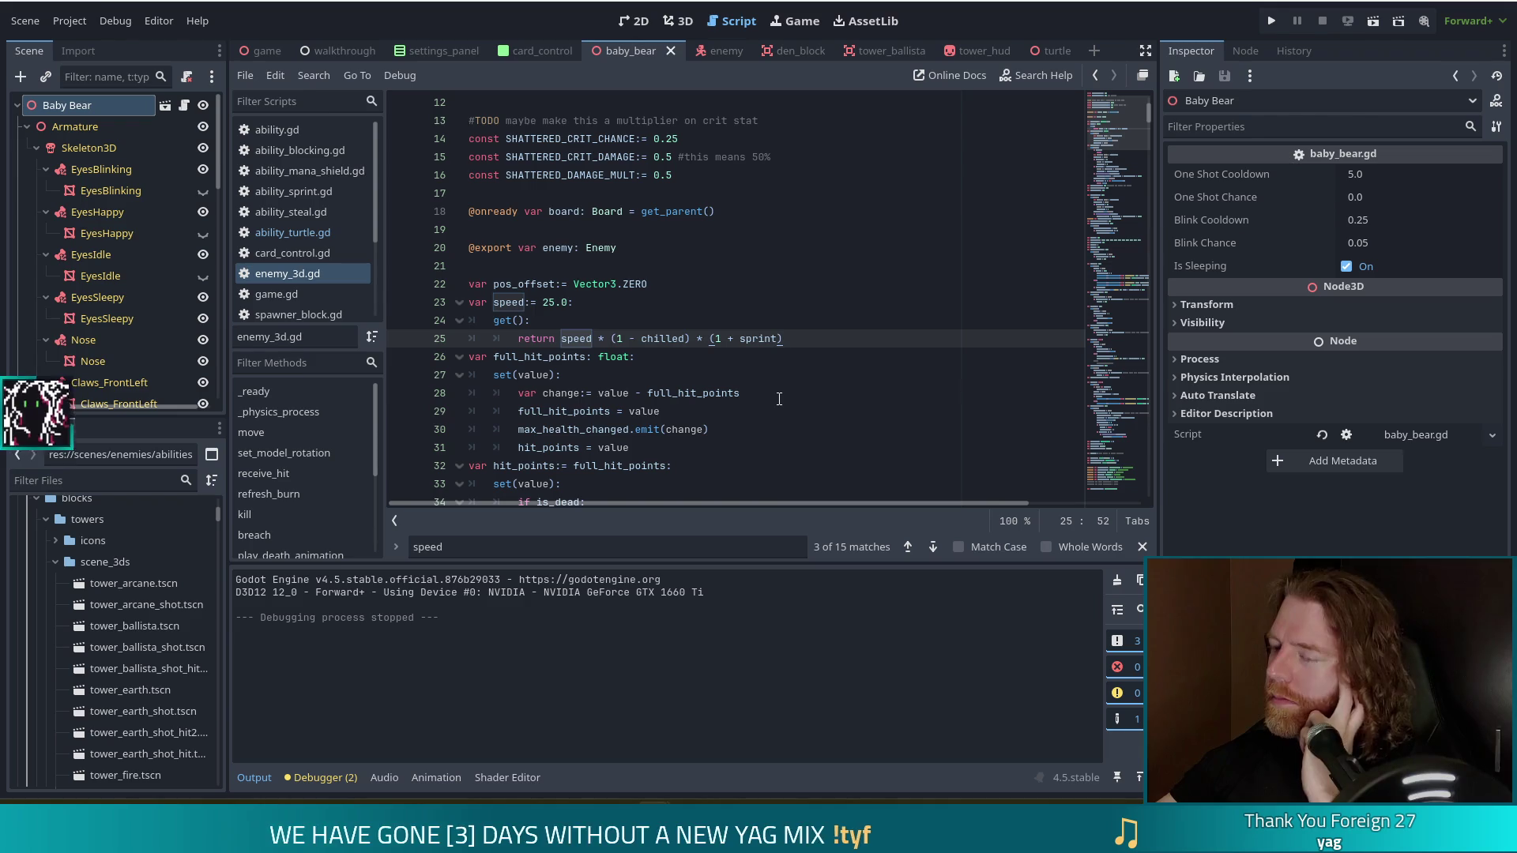
click(567, 337)
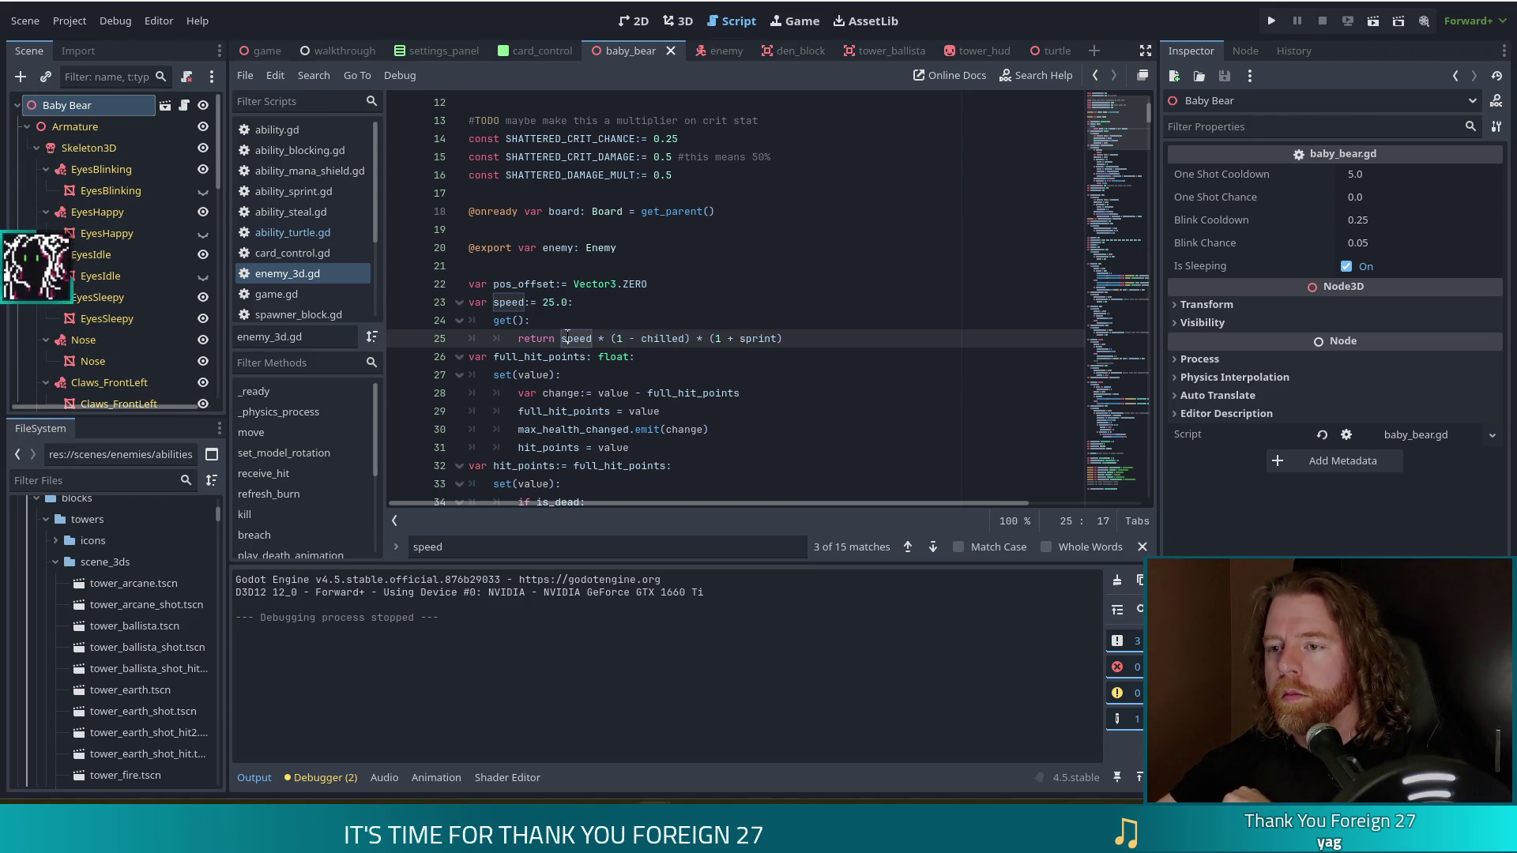
- Open ability_turtle.gd and review on_hit's defence reset and speed lines
click(293, 233)
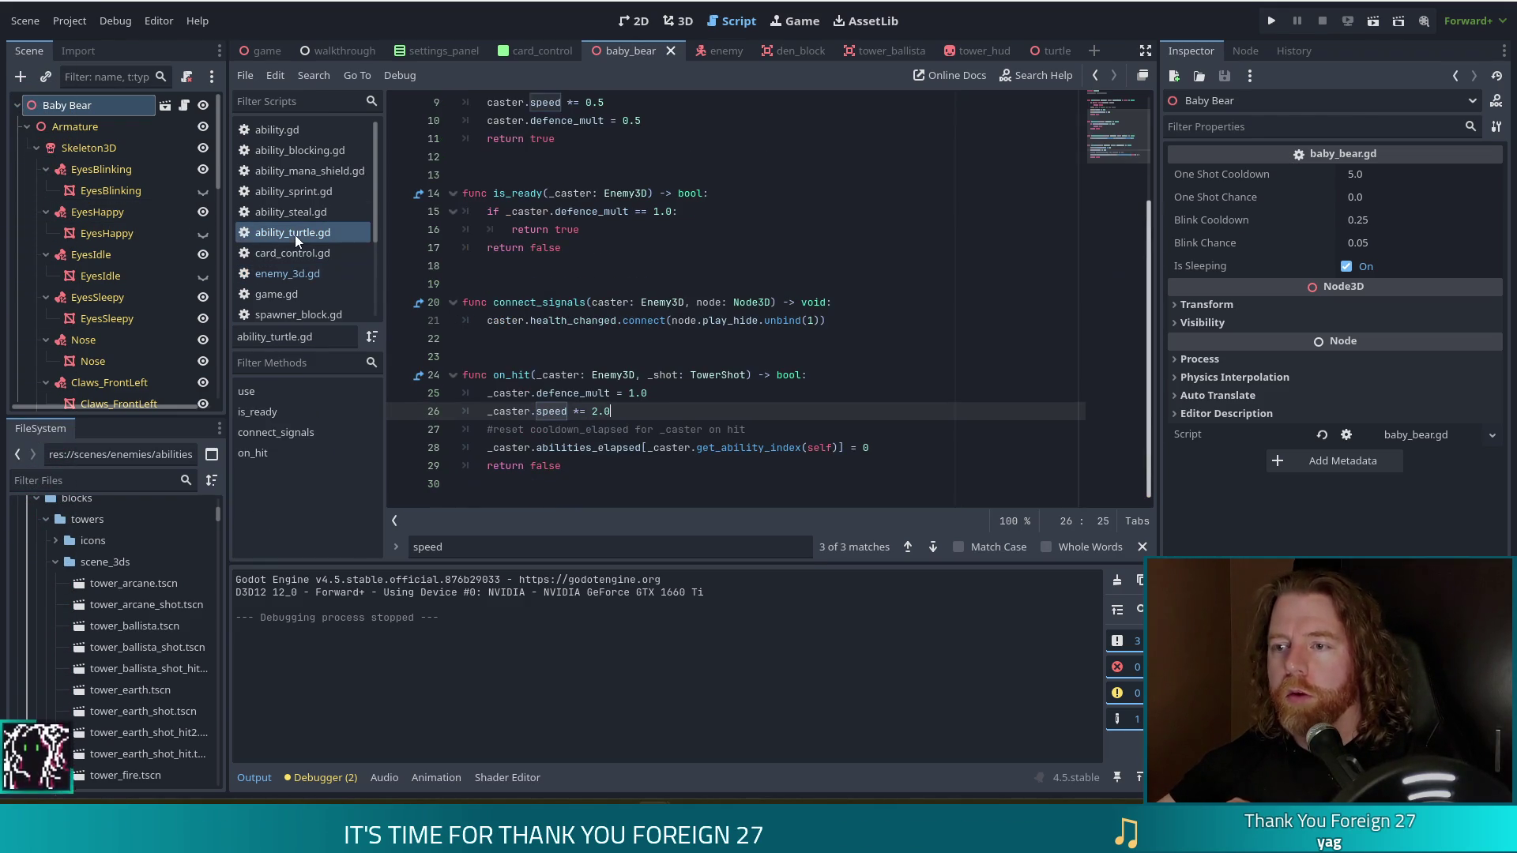
click(623, 394)
scroll(663, 262, up, 3)
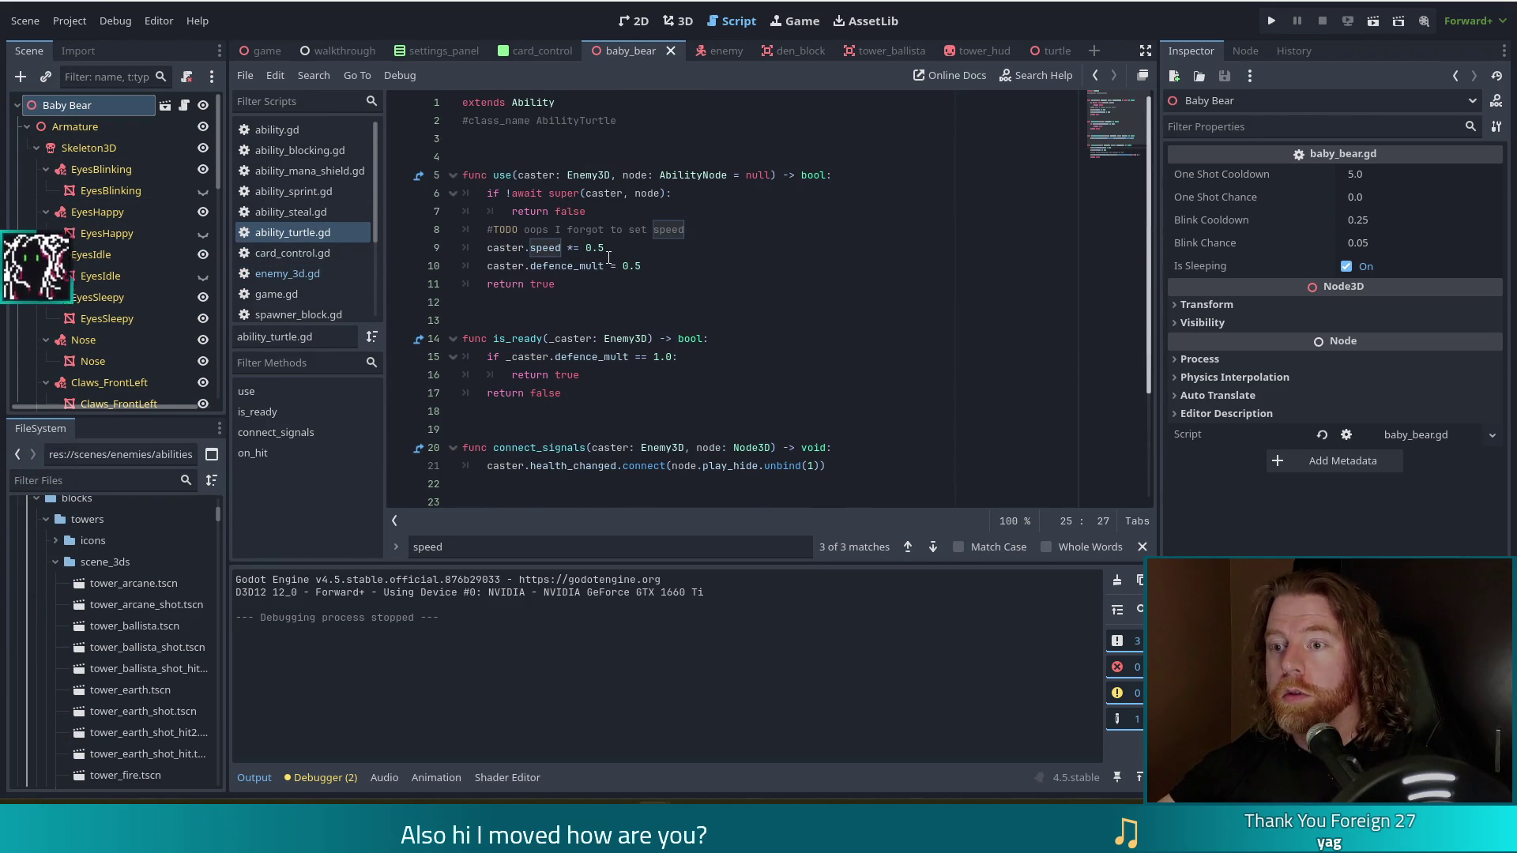
click(663, 250)
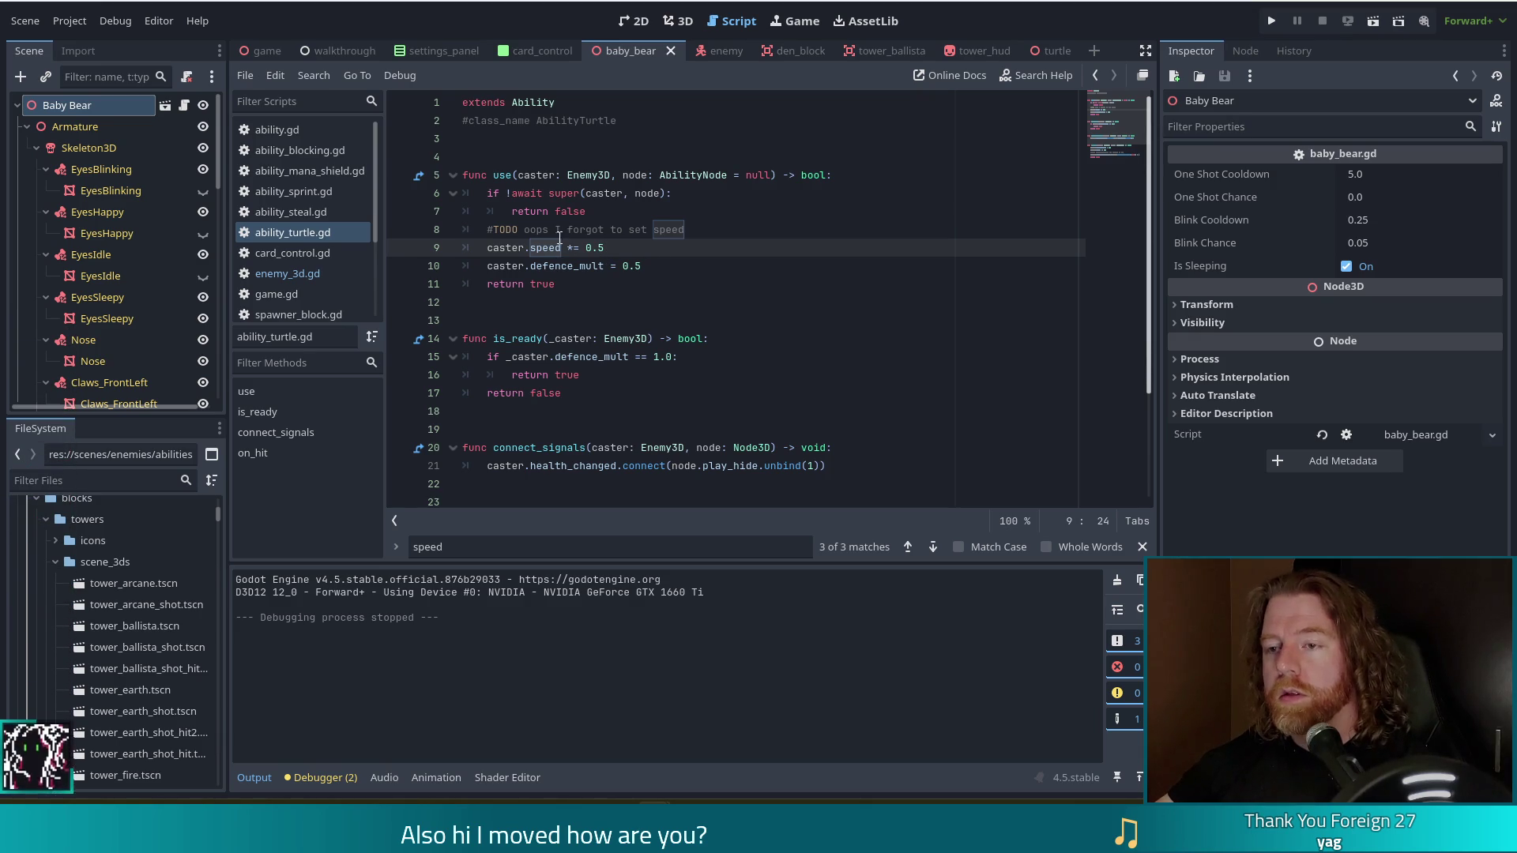
scroll(601, 247, down, 3)
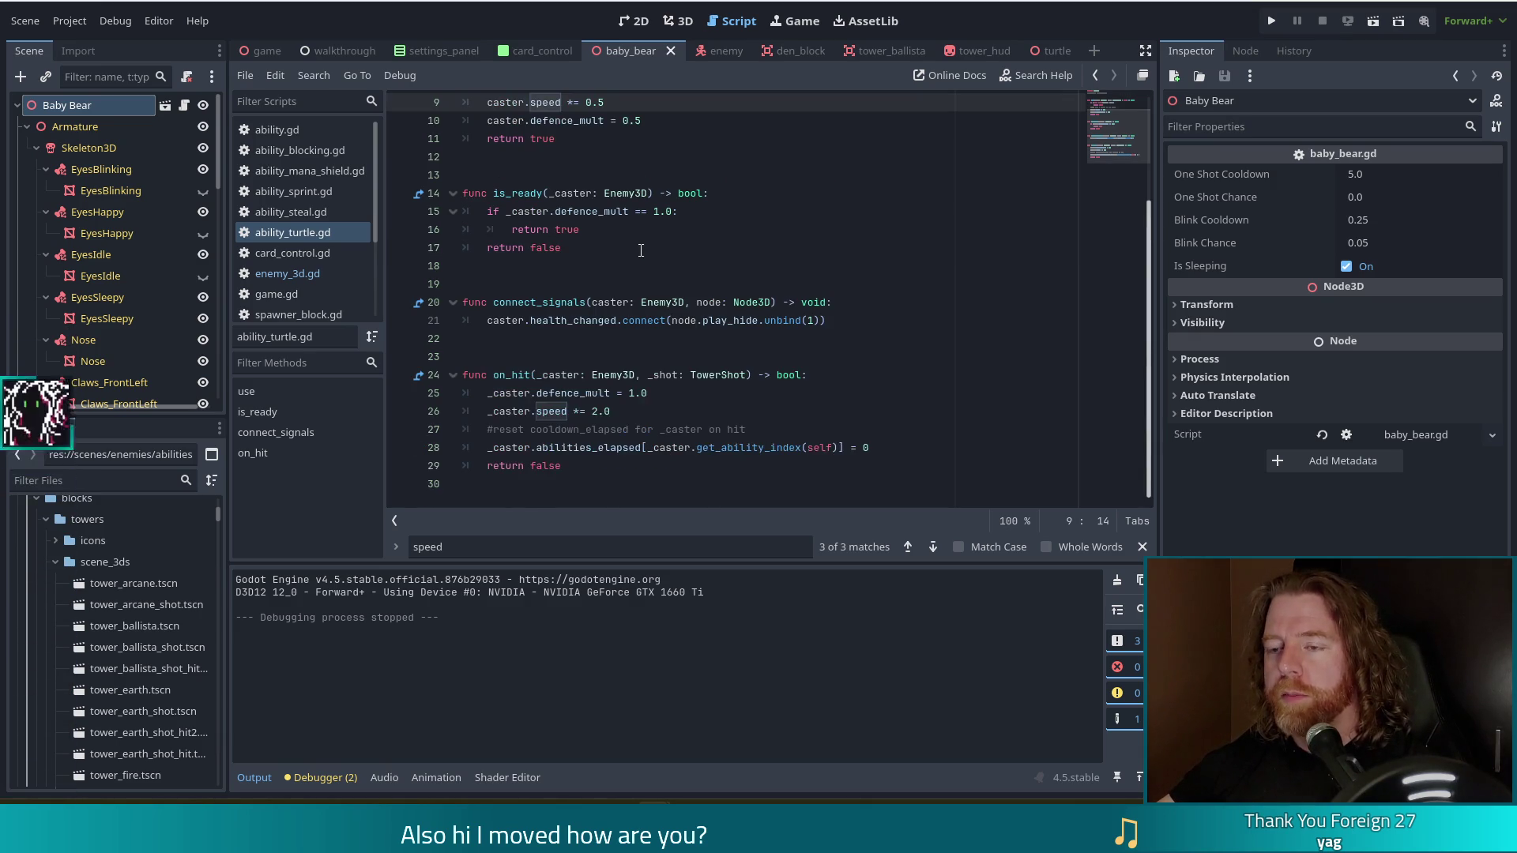
- Change line 26 to '_caster.speed = _caster.enemy.speed', remove the extra space, and run the project
drag(610, 411, 571, 412)
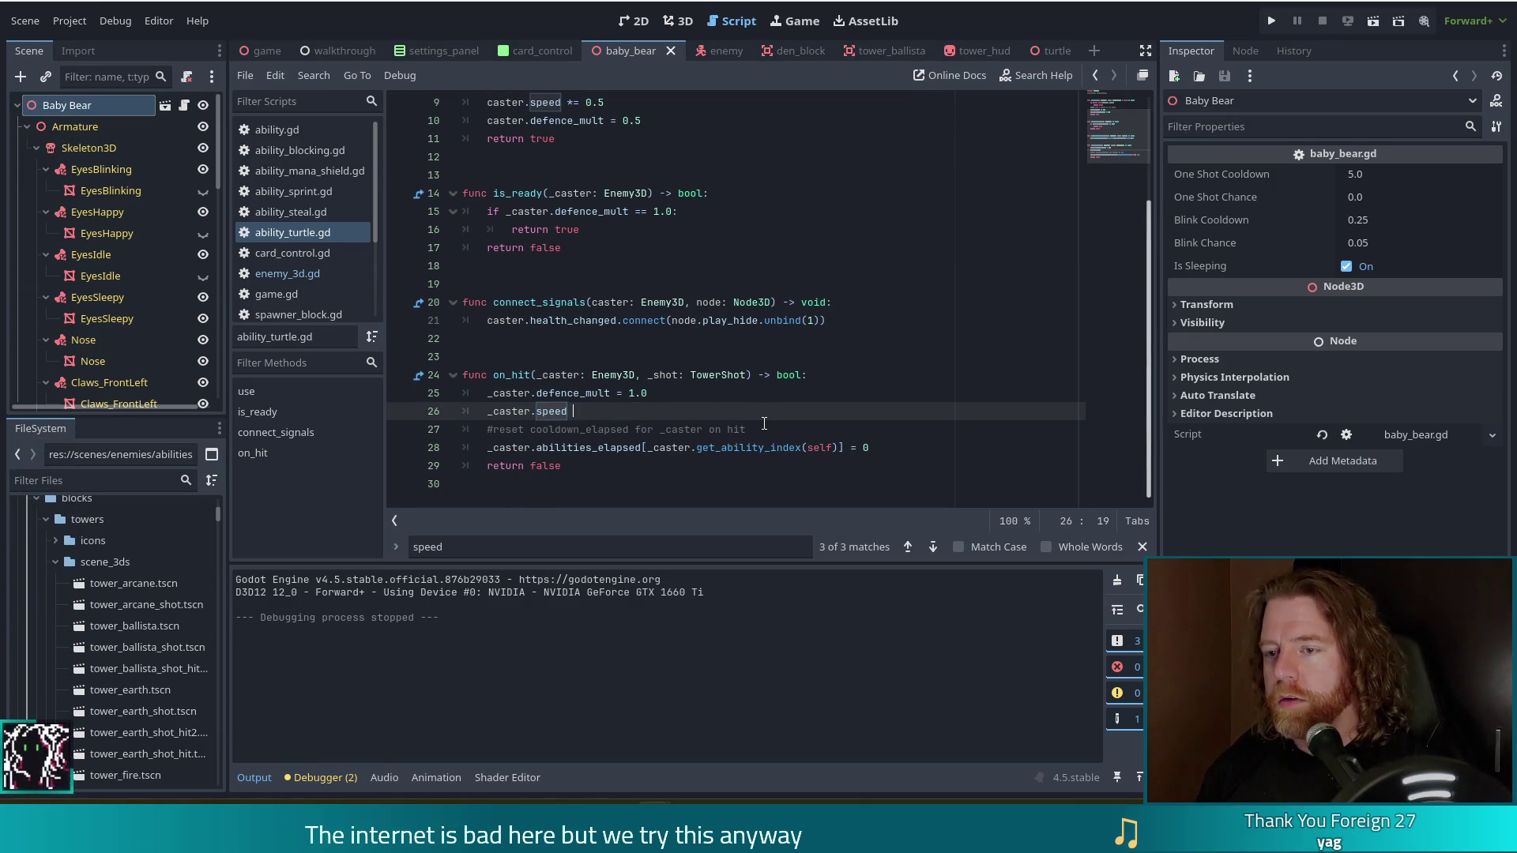
text( = _caster.)
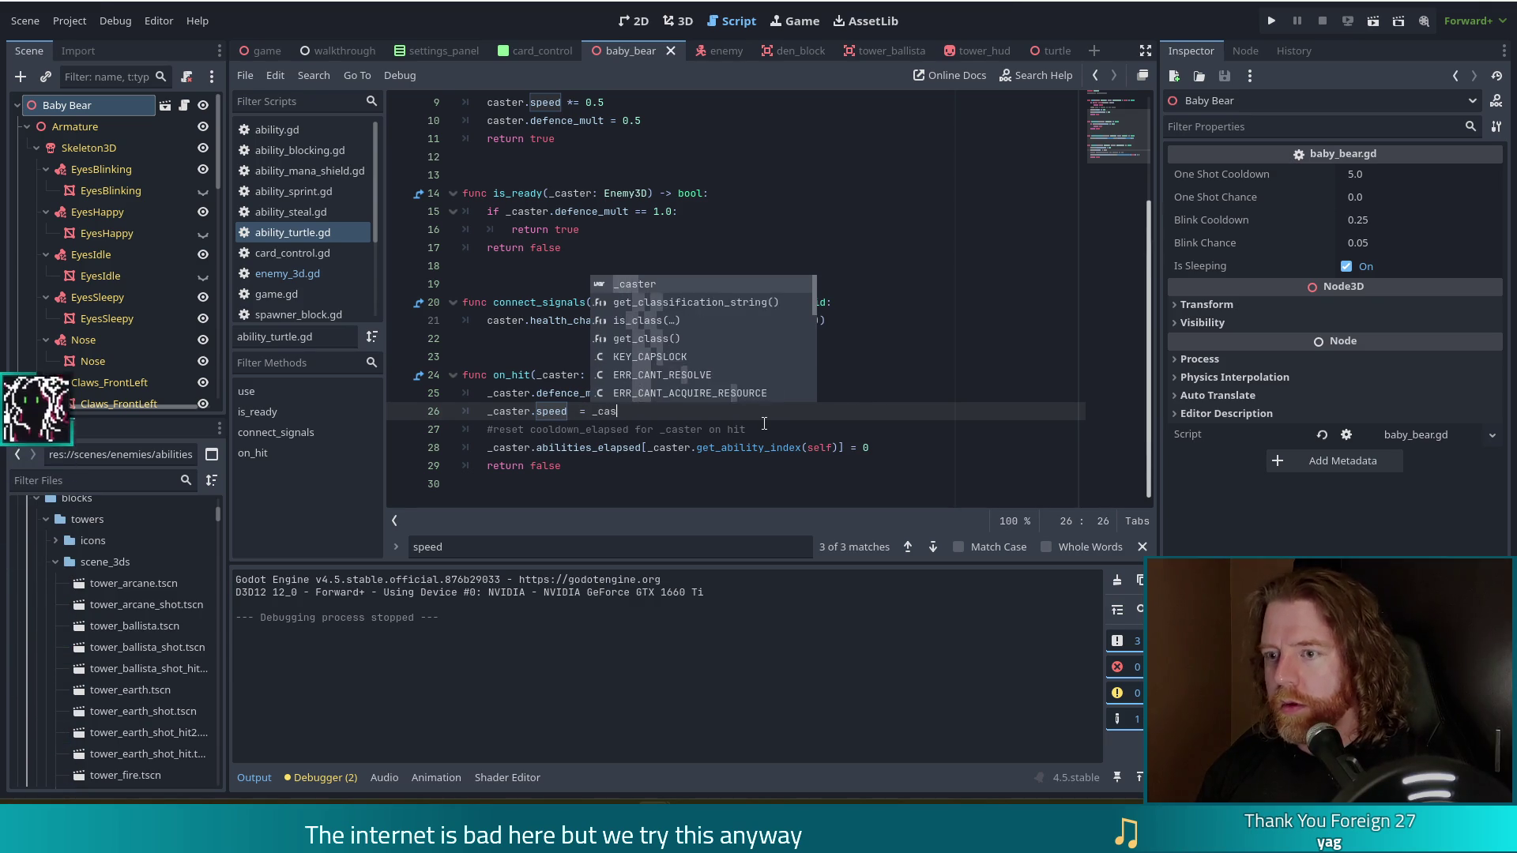
text(en)
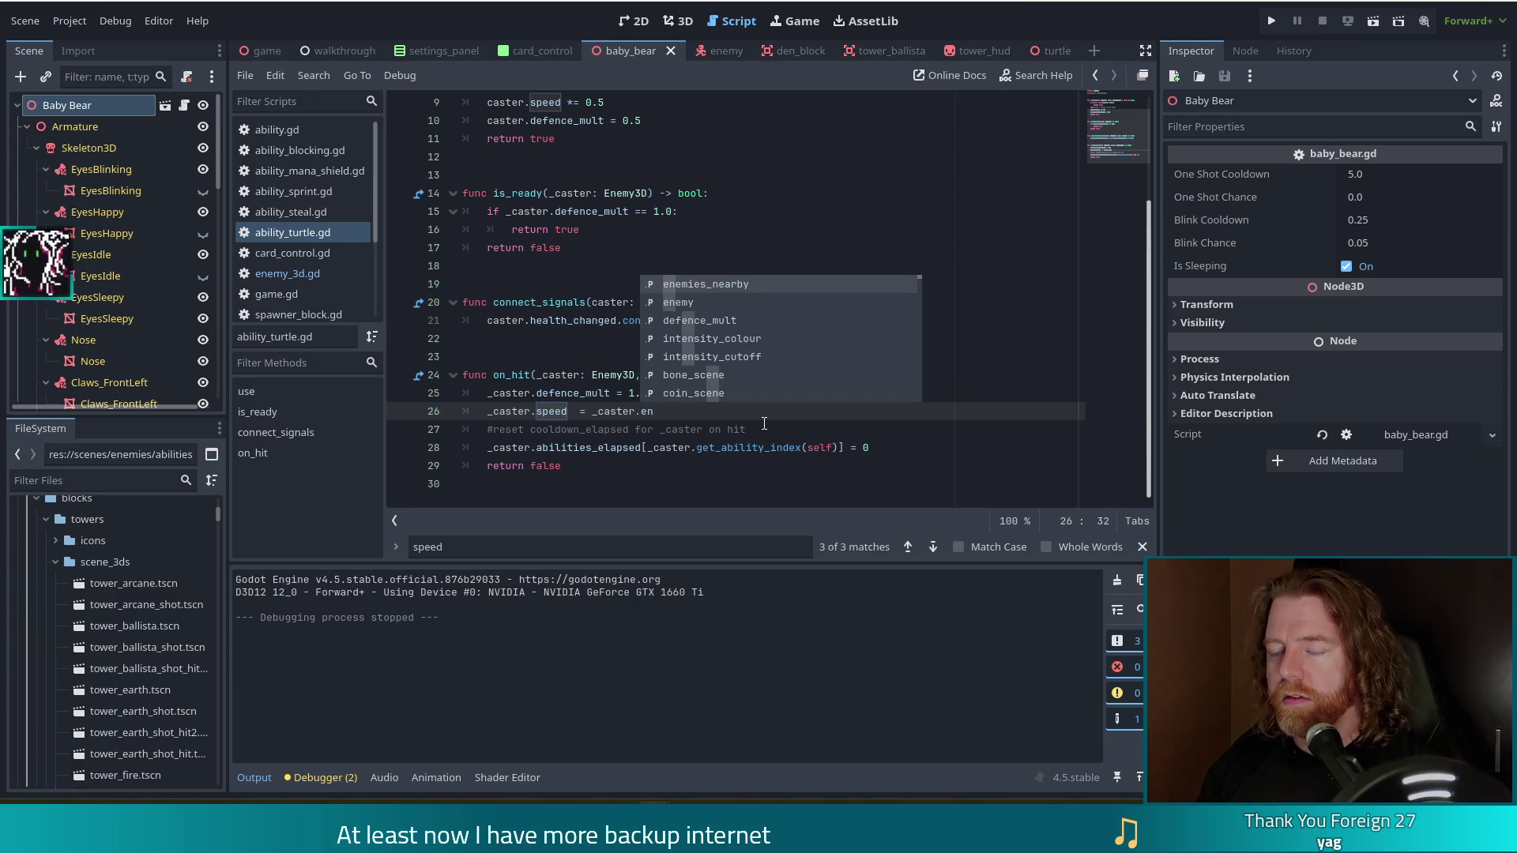
text(emy.speed)
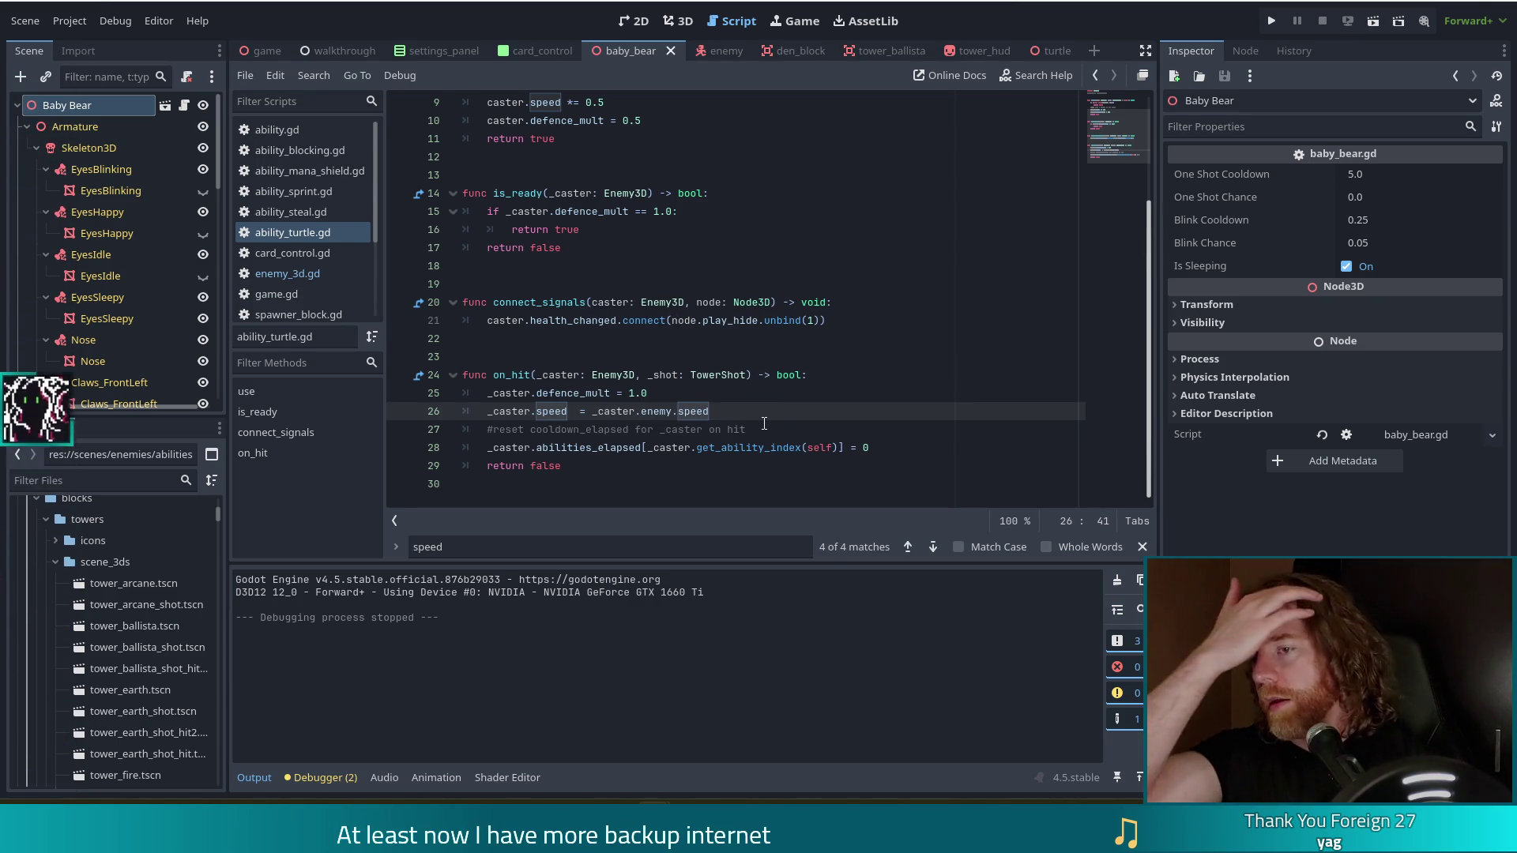
click(574, 411)
key(BackSpace)
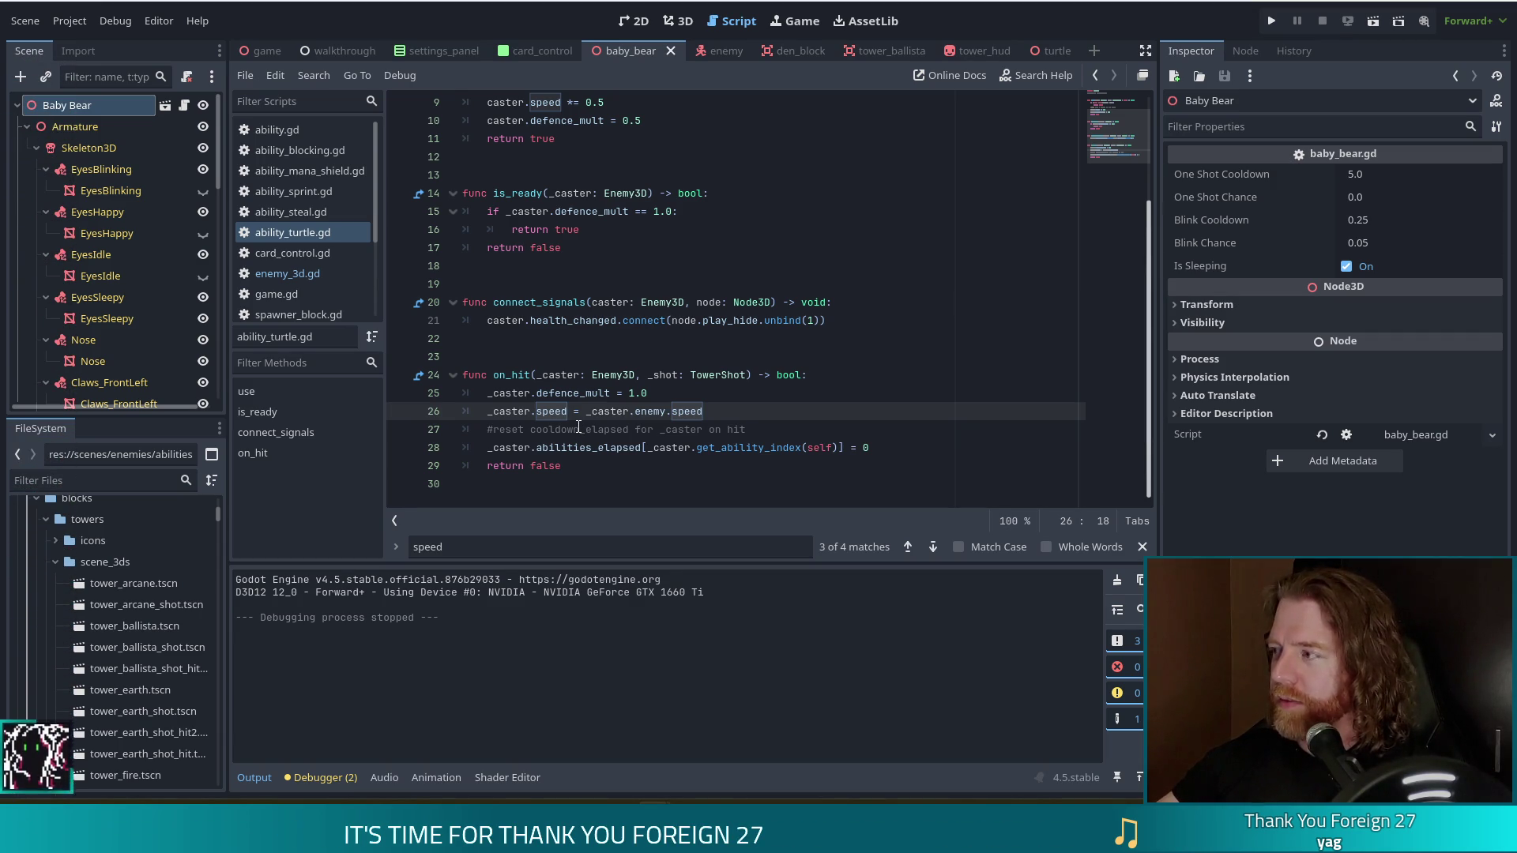
click(1271, 21)
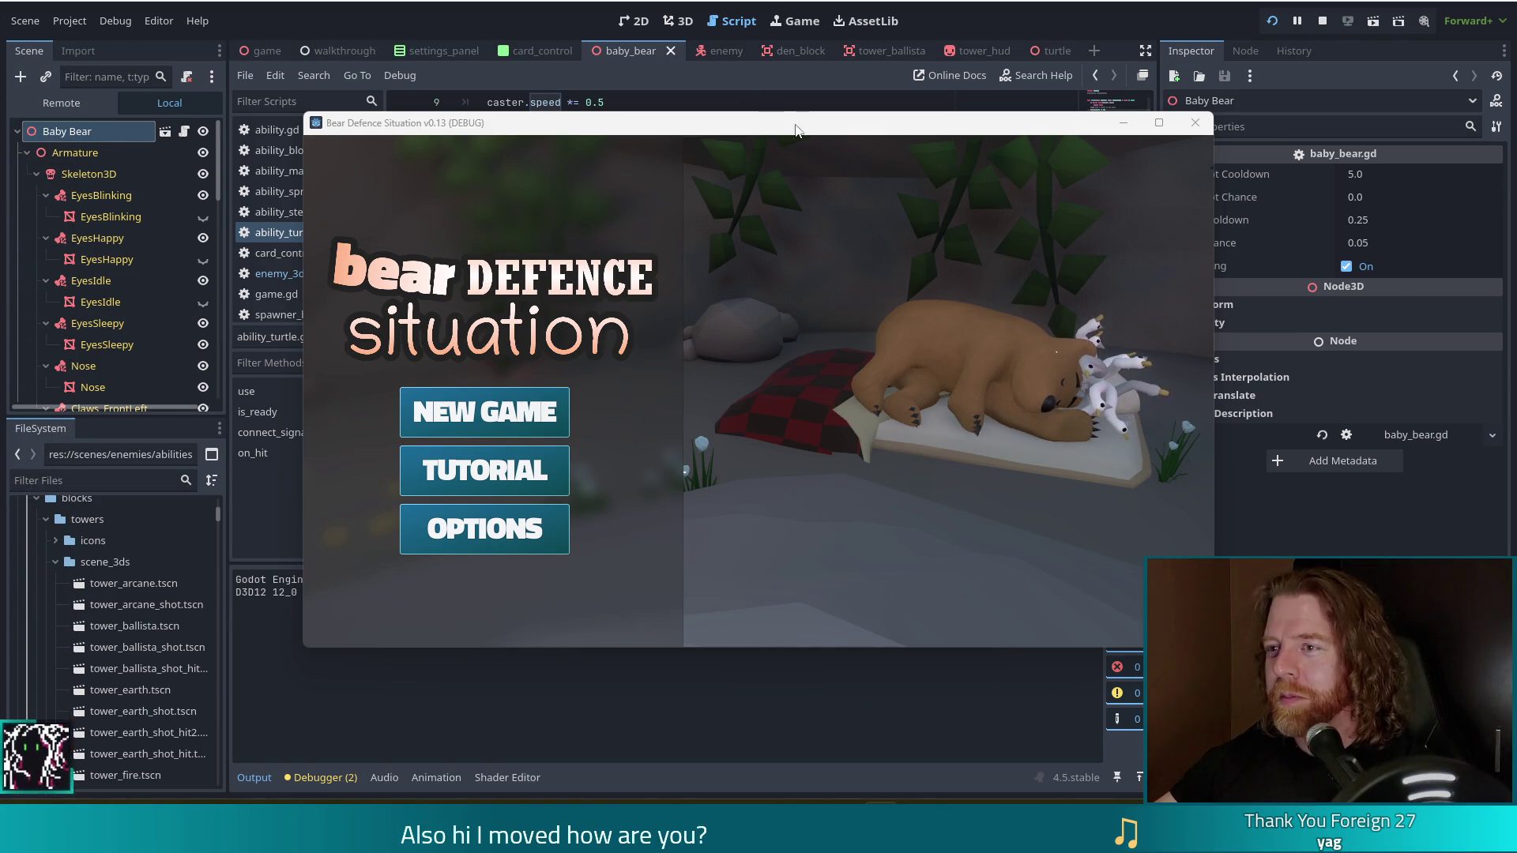
- Move the Bear Defence Situation game window up and to the left
drag(783, 125, 723, 102)
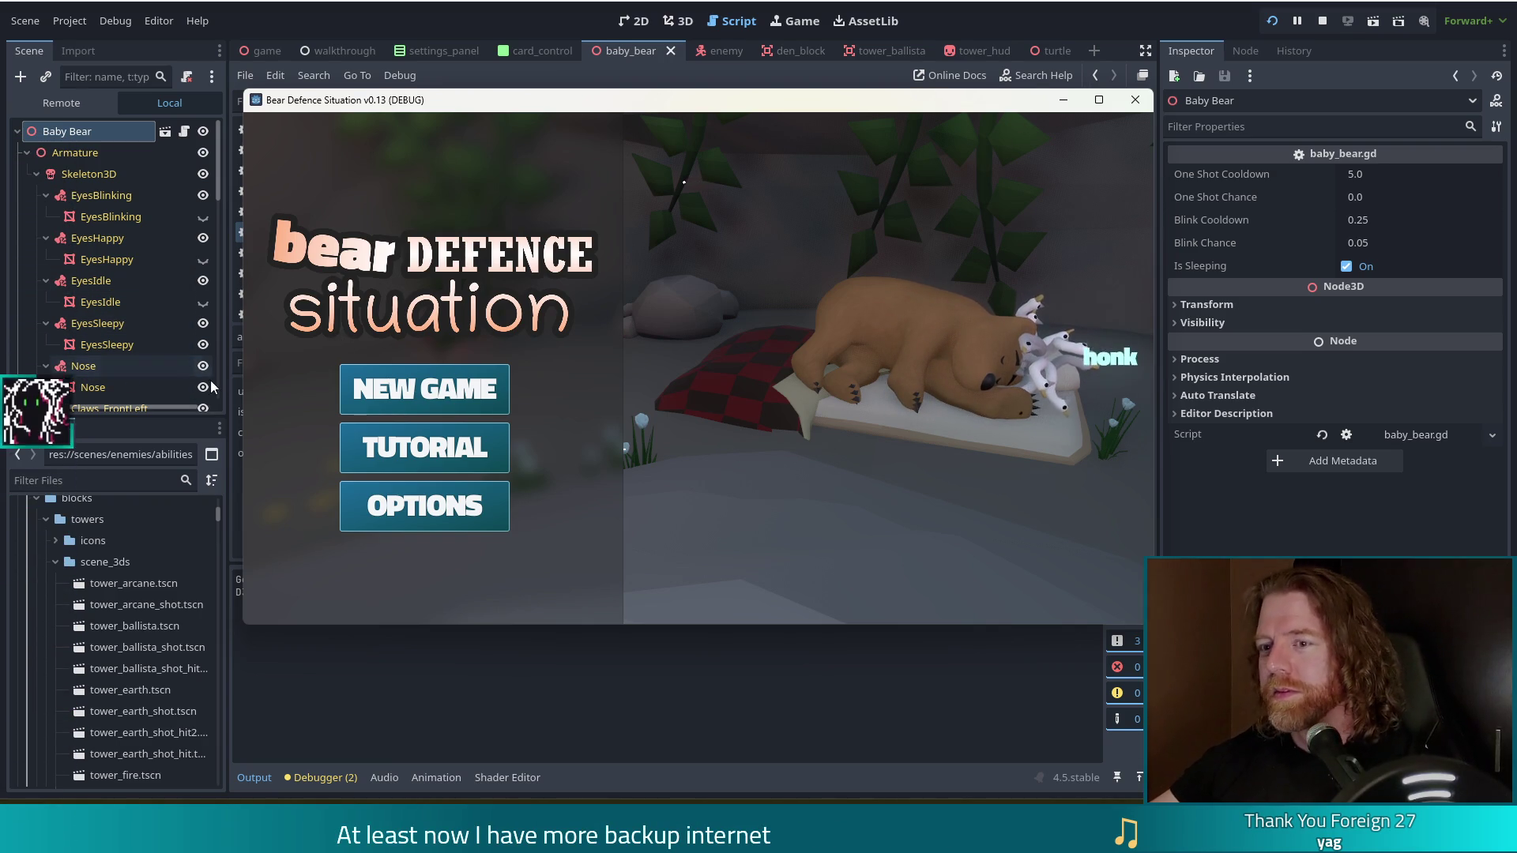
- Start a new game, build a Ballista Tower beside the path, reach Wave 3/3, then stop
click(424, 390)
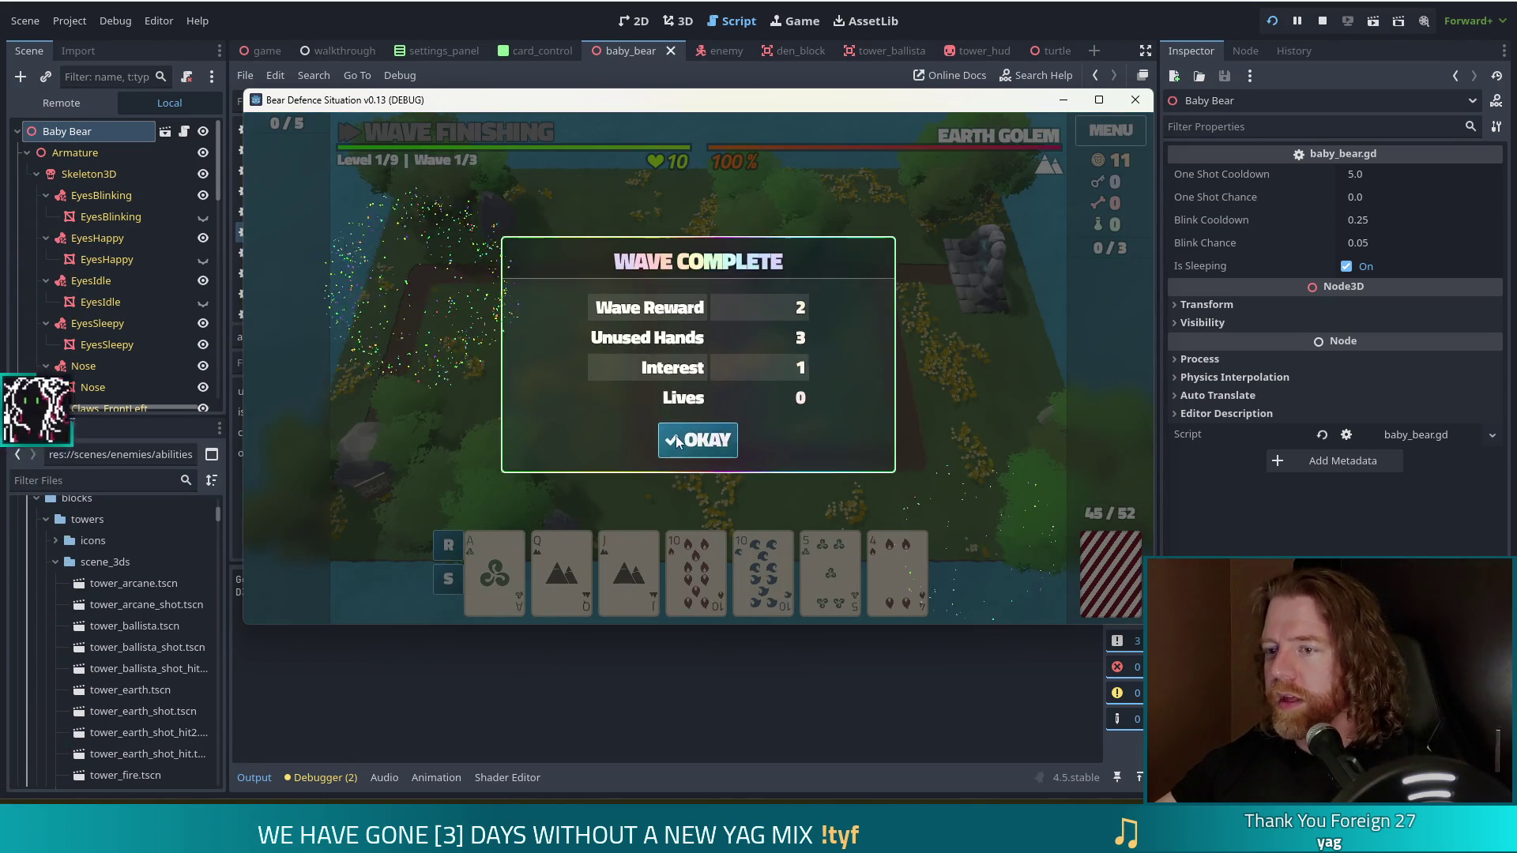
click(677, 440)
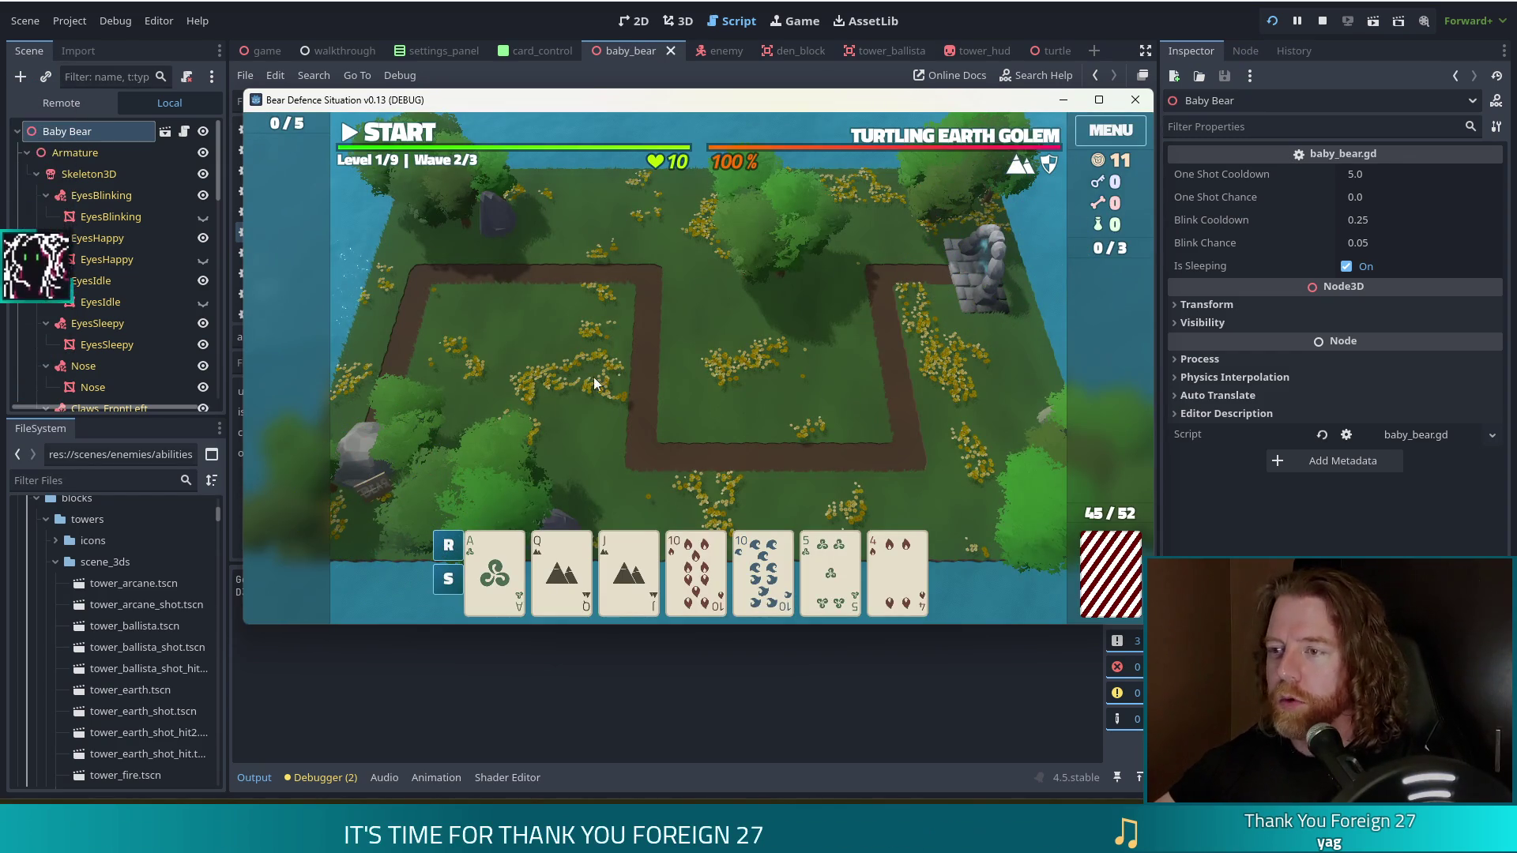
click(696, 569)
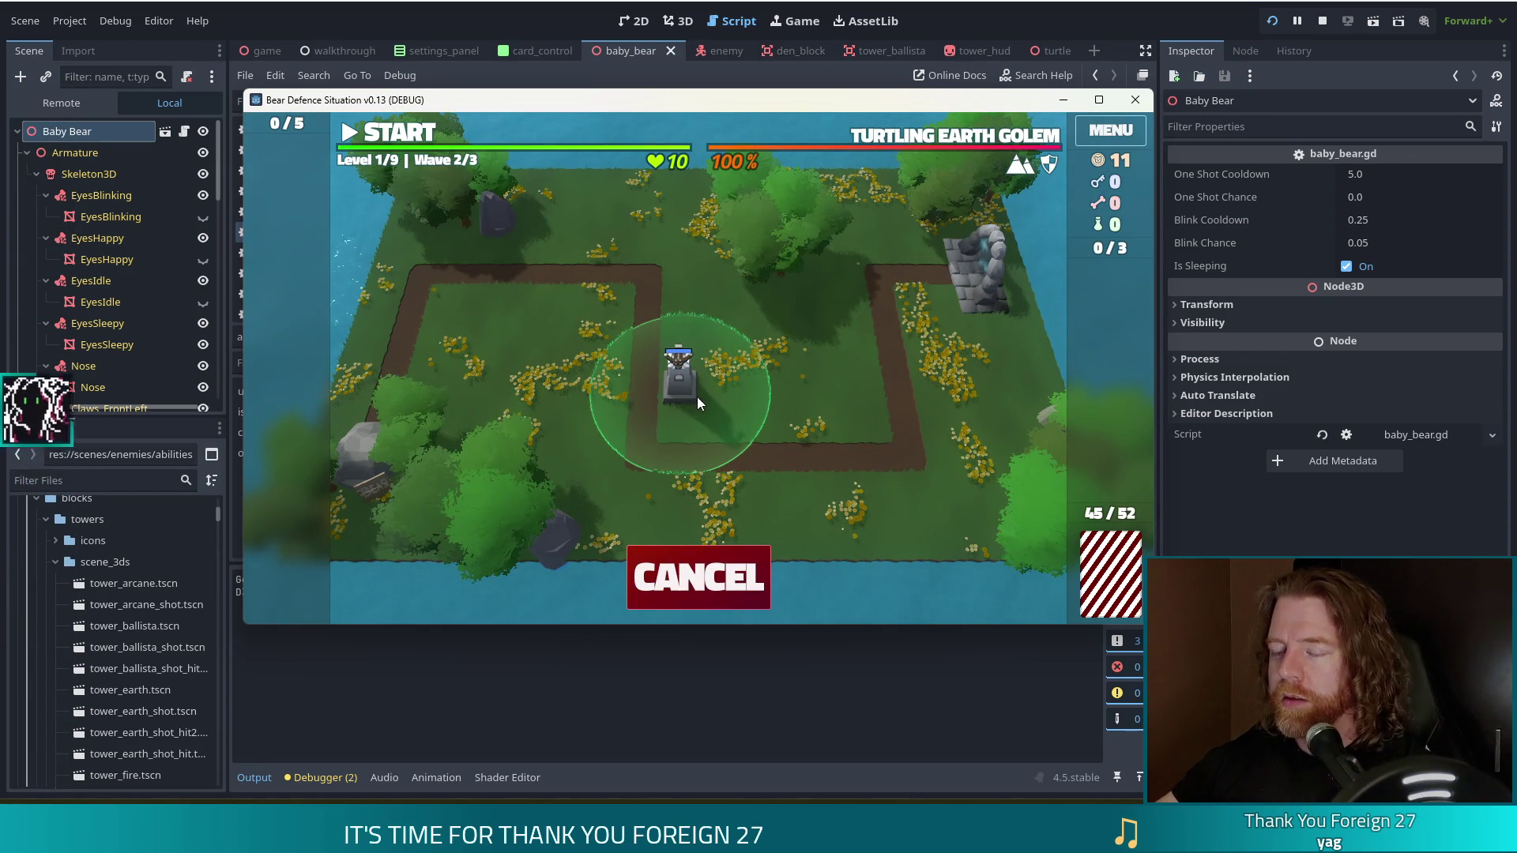
click(703, 392)
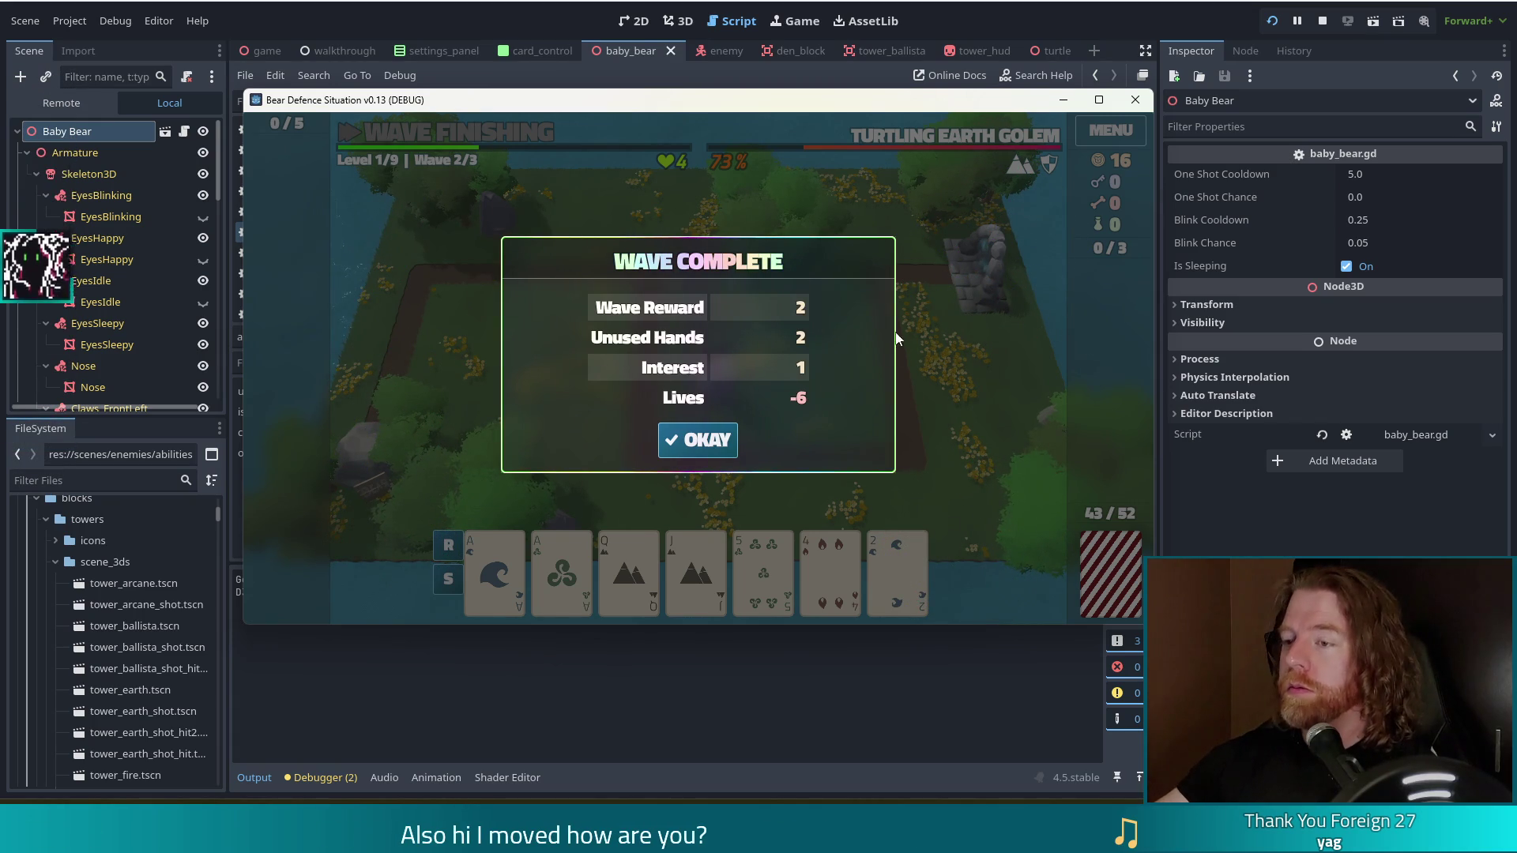
click(701, 442)
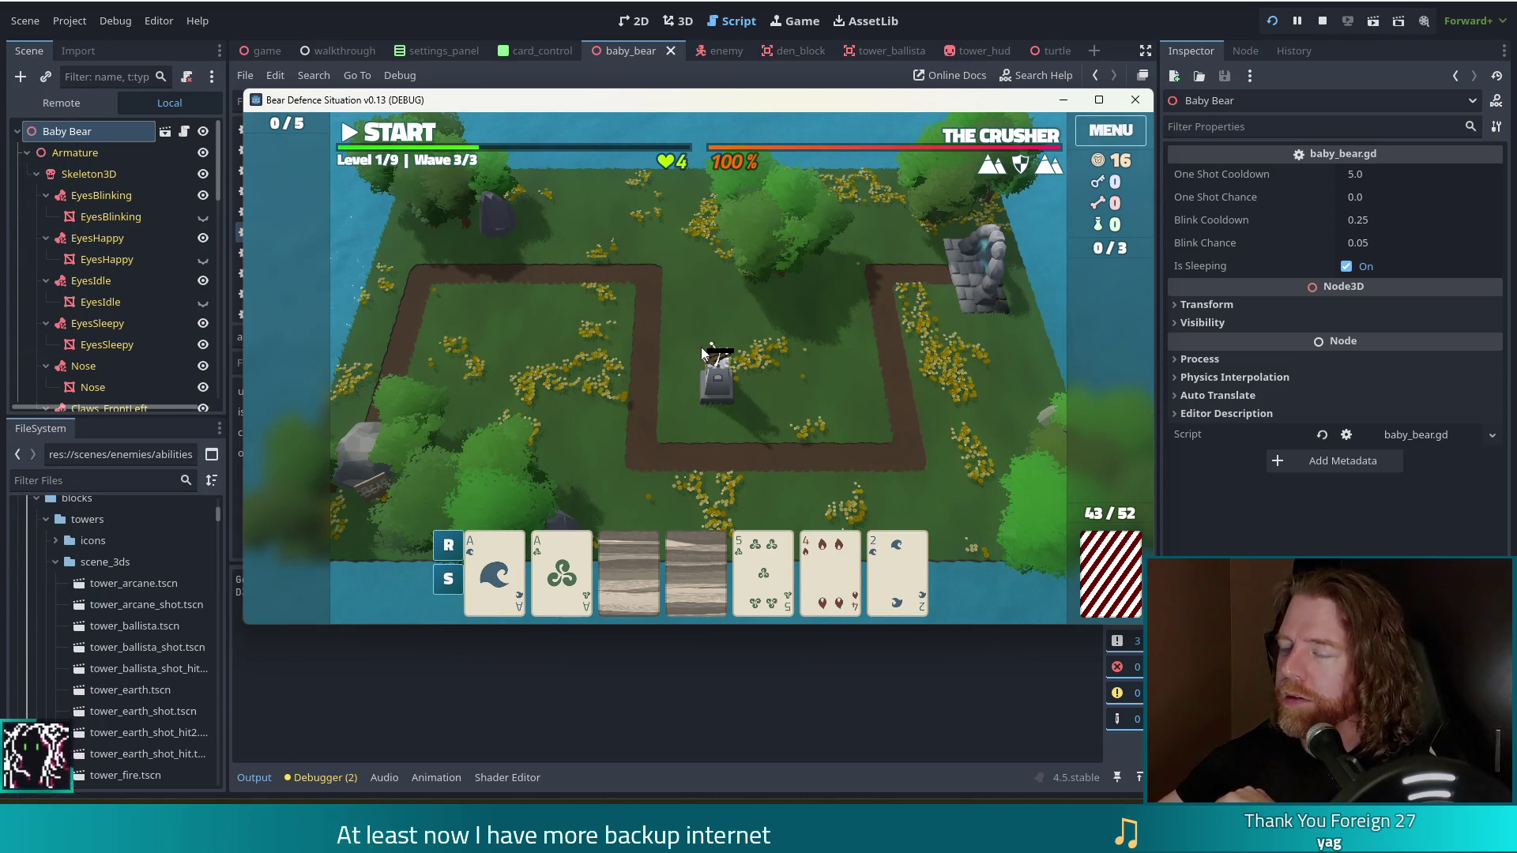
click(1322, 22)
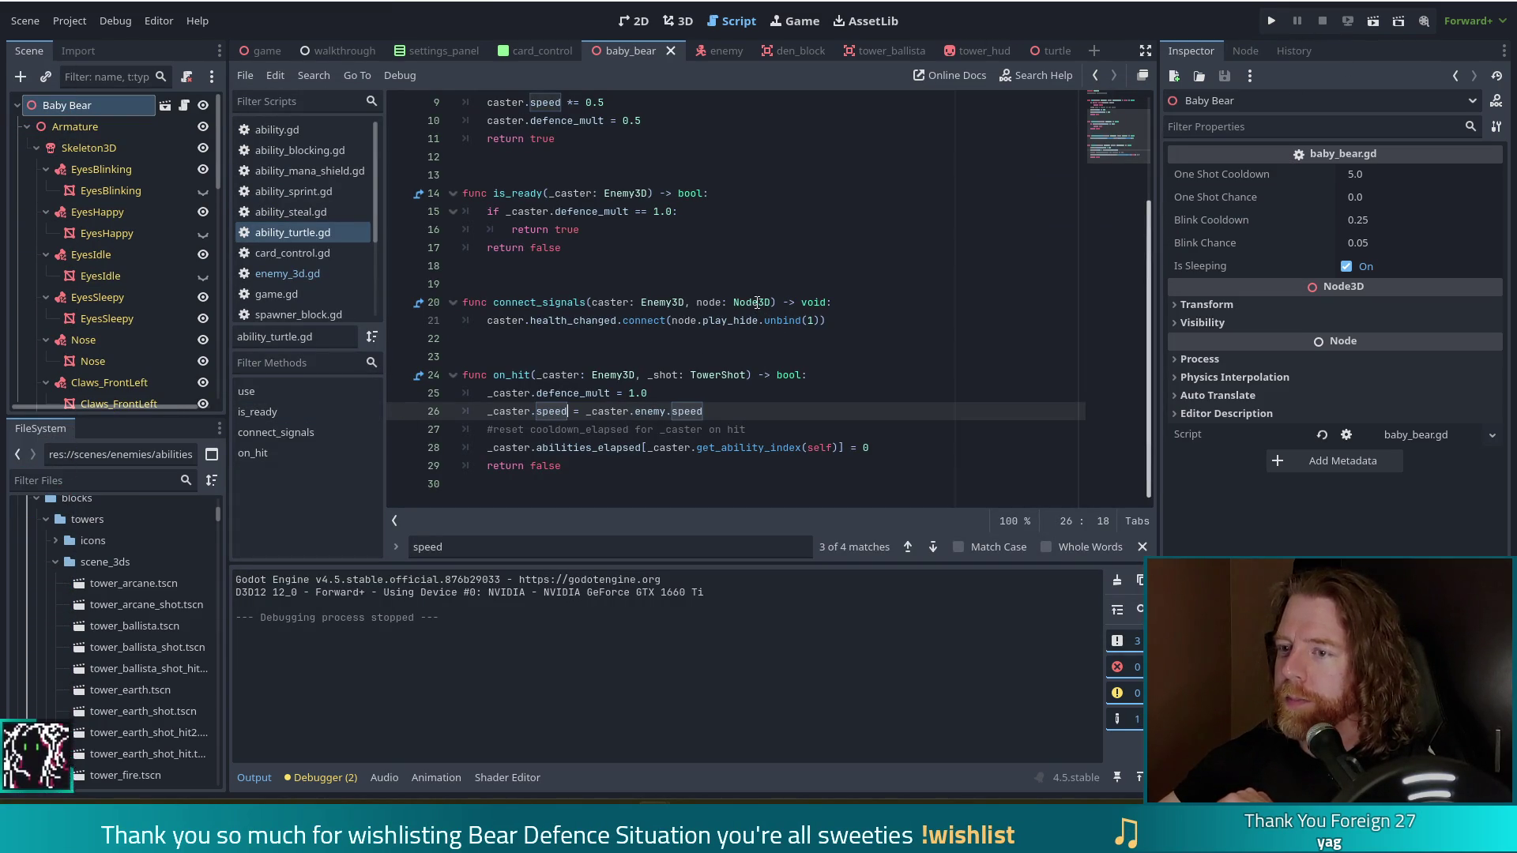
- Look over ability_turtle.gd's on_hit code back in the script editor
mouse_move(756, 302)
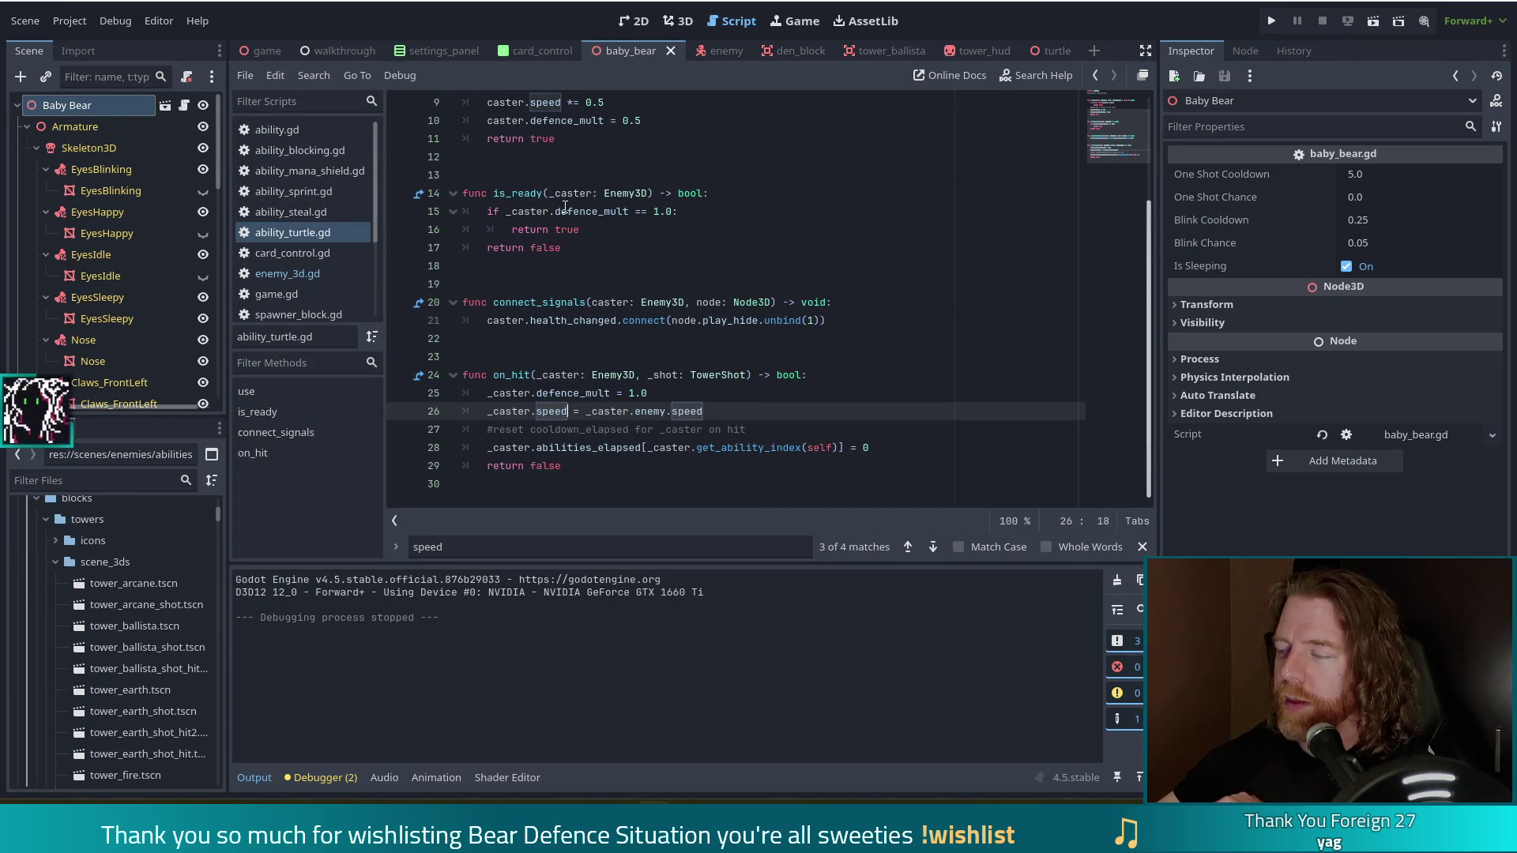
mouse_move(565, 207)
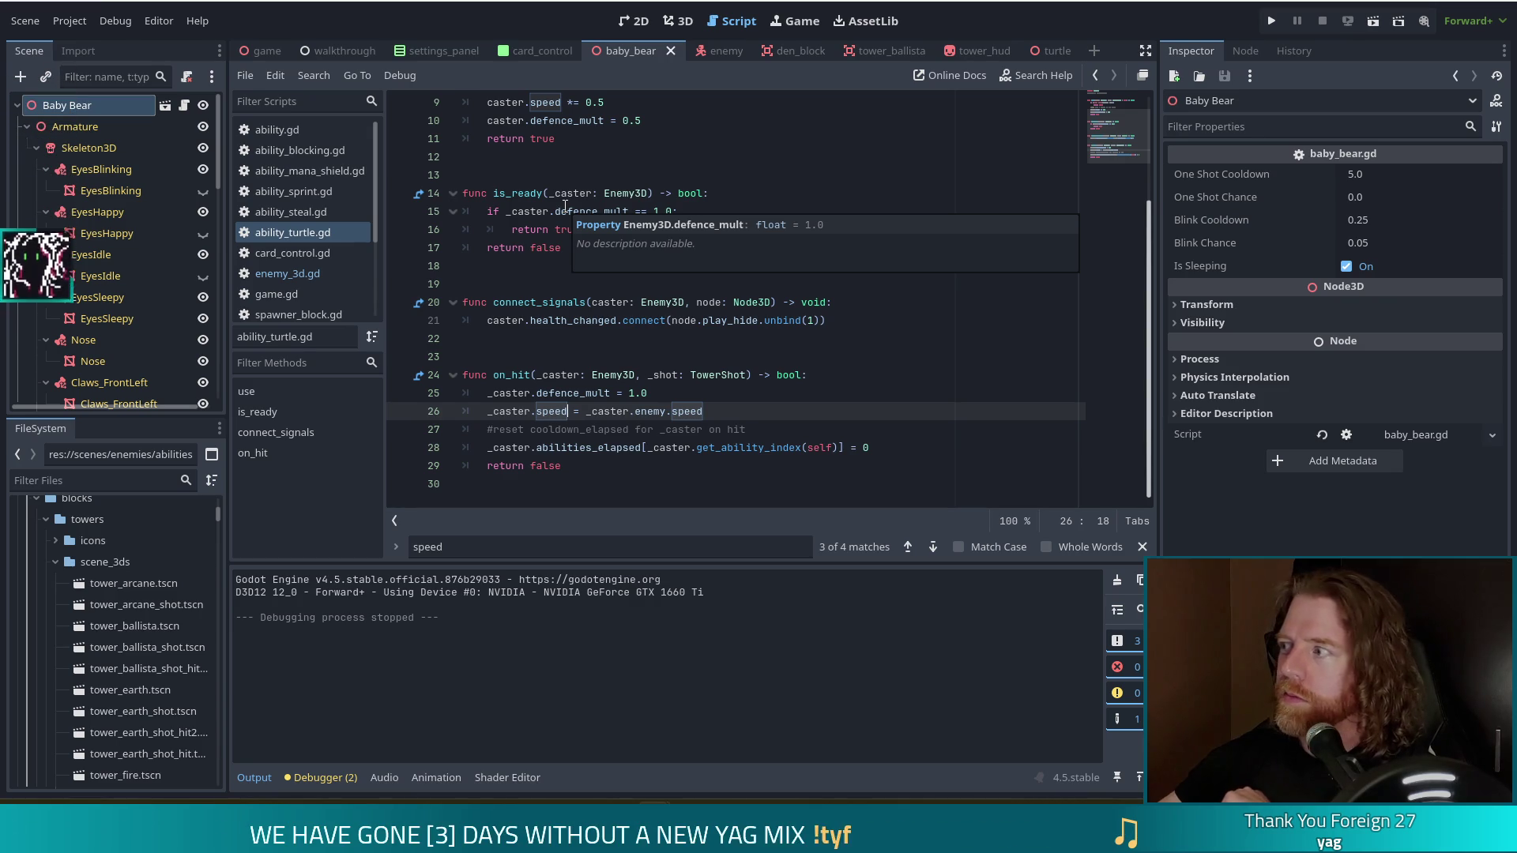
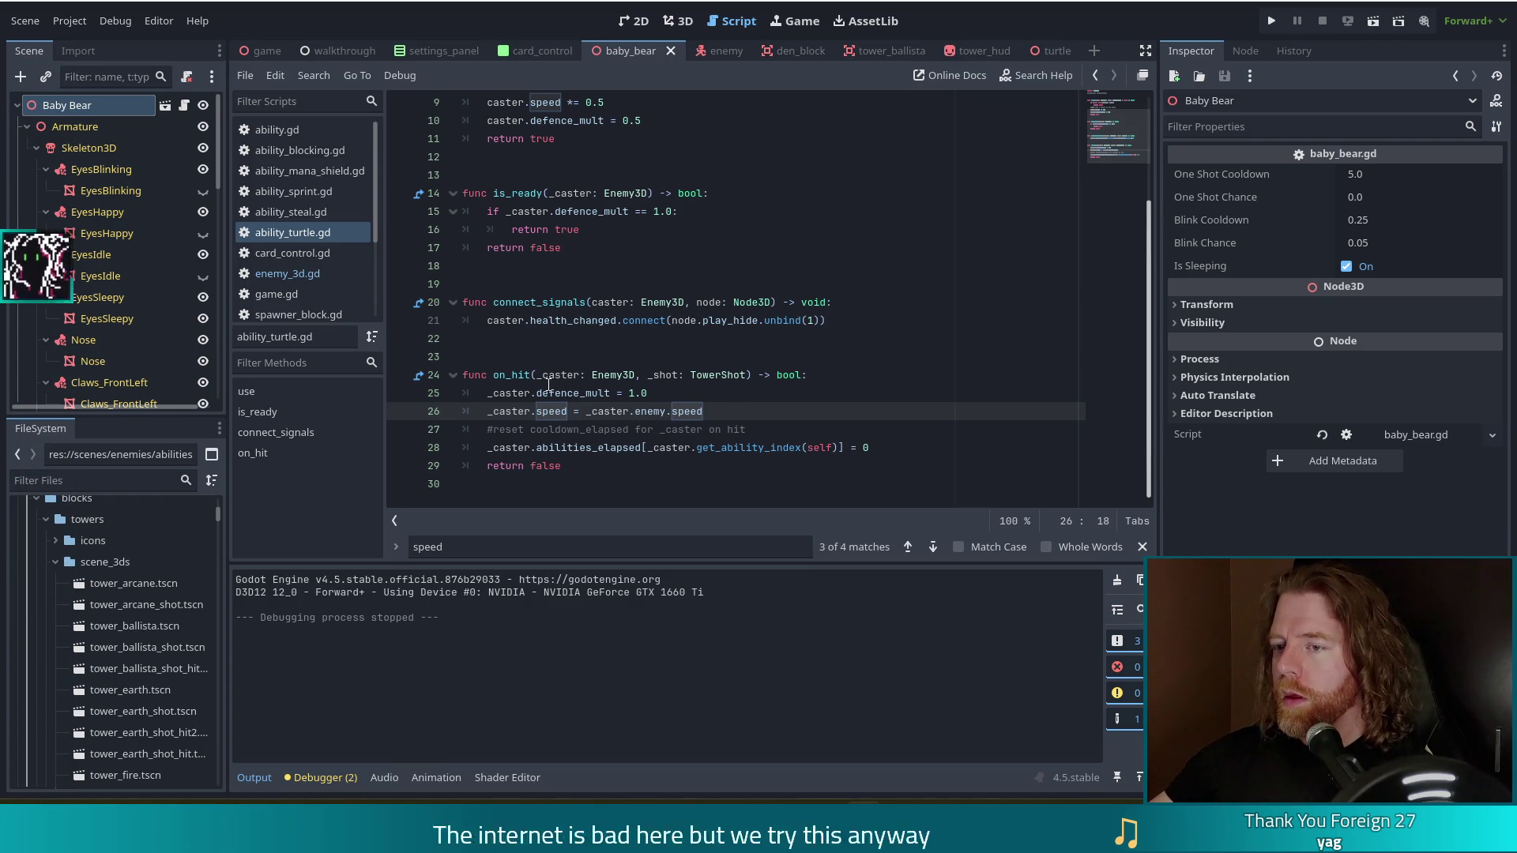
click(780, 432)
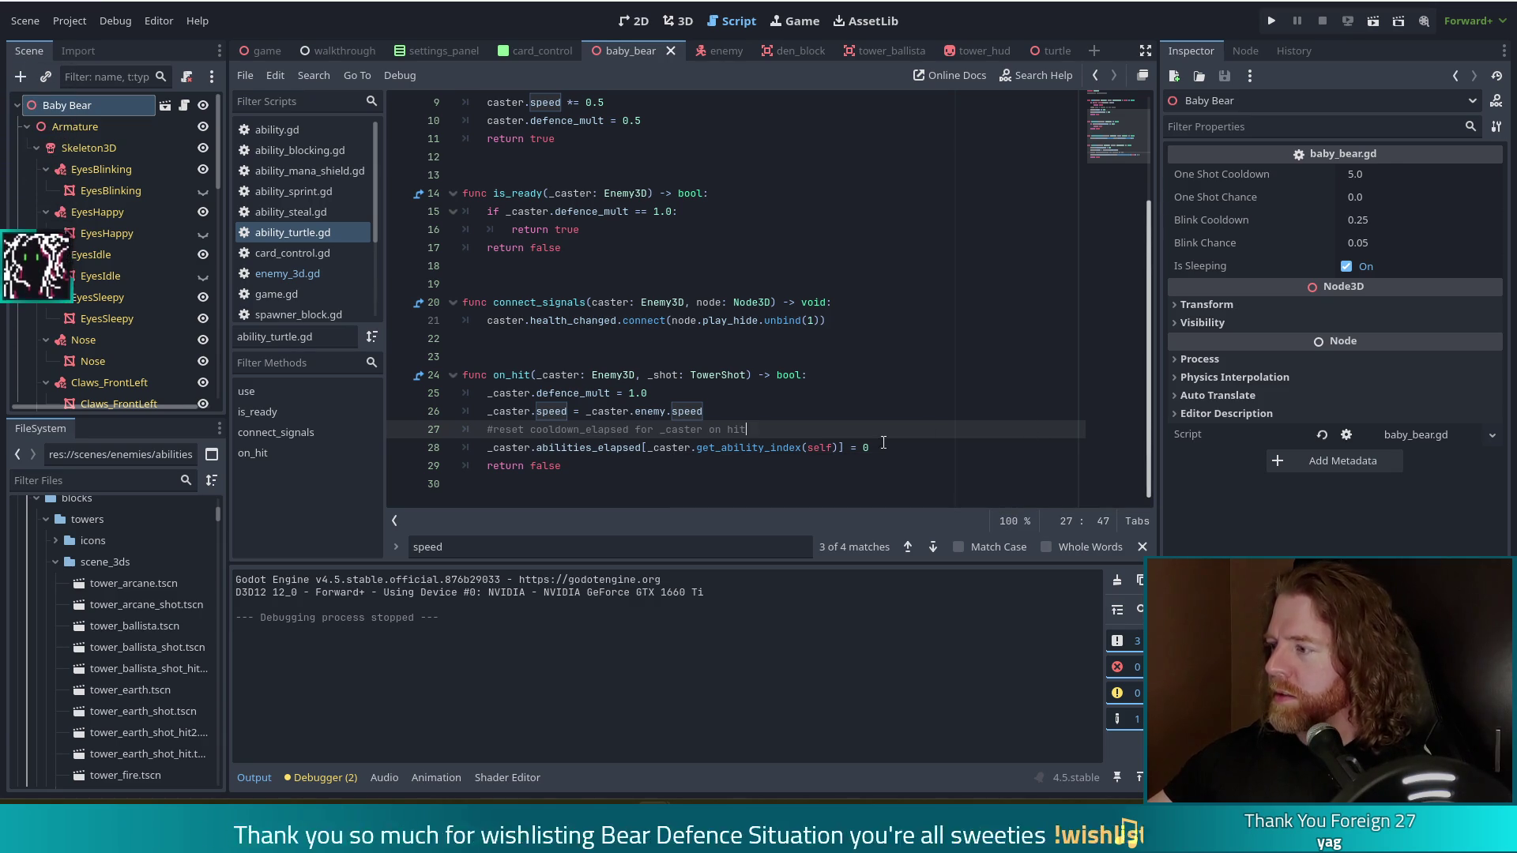
click(1038, 448)
key(shift+Up)
key(shift+Up)
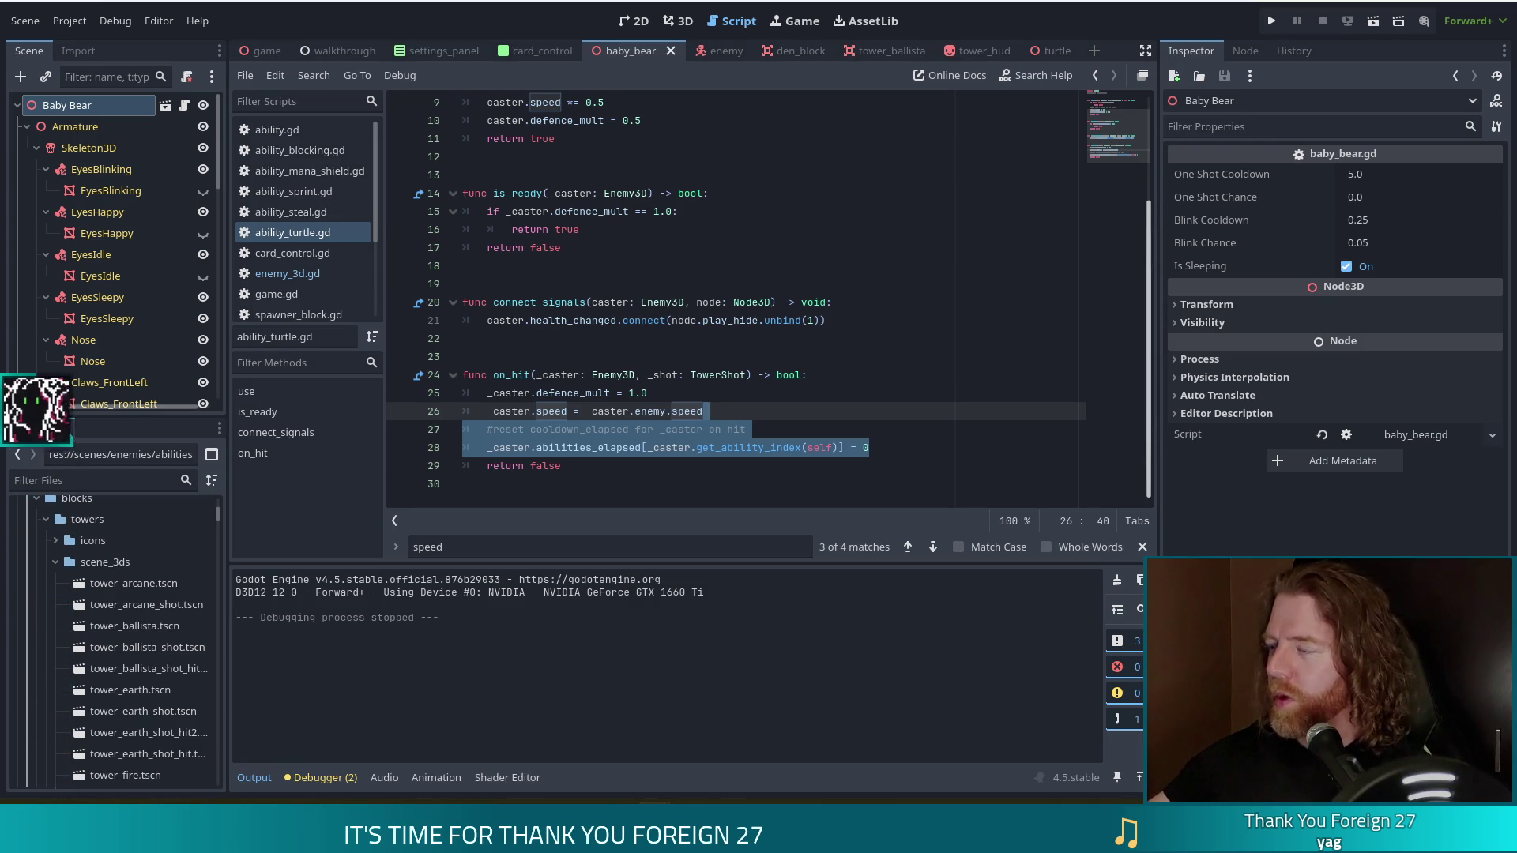
drag(870, 449, 902, 415)
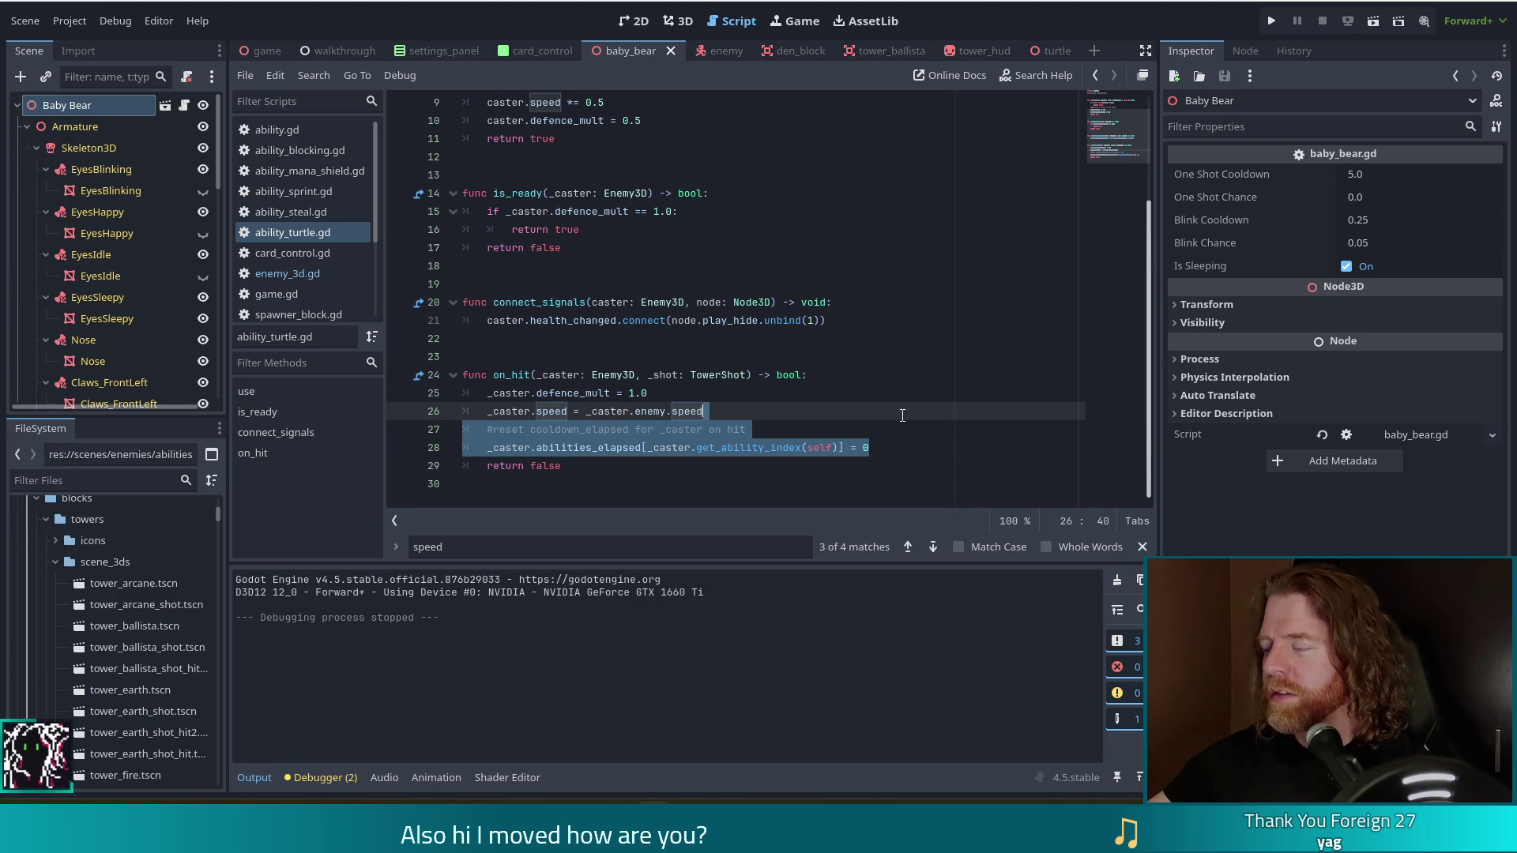